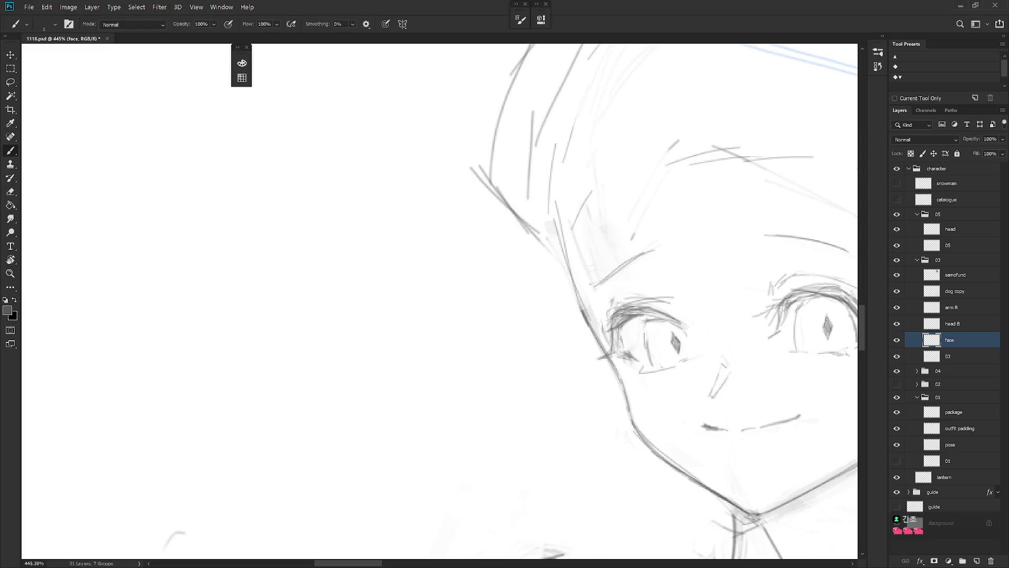
- Darken the left eye's outline and erase the scribbles around it with a size-40 eraser
drag(628, 322, 616, 355)
drag(723, 319, 686, 410)
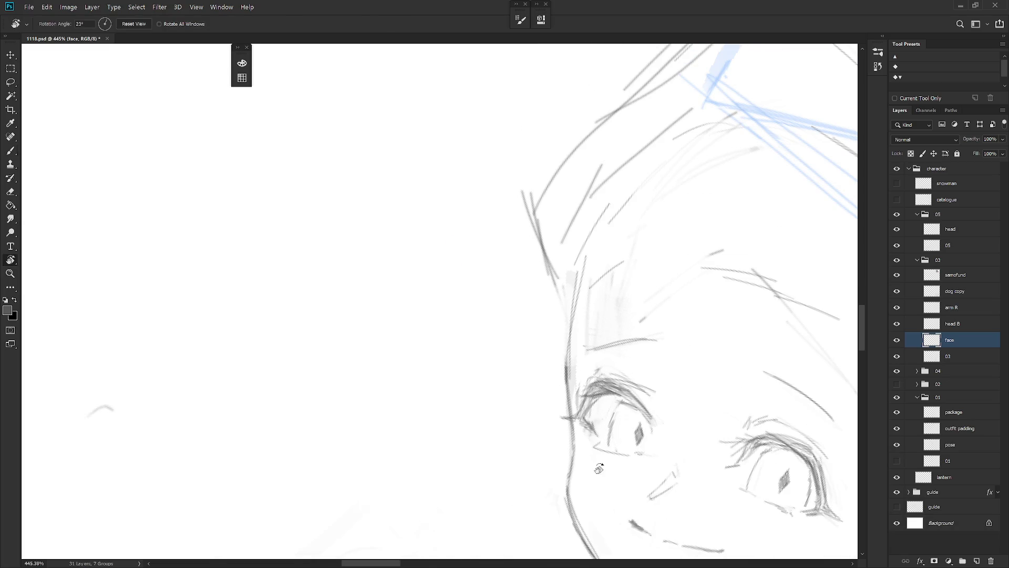
key(e)
key(bracketleft)
key(bracketleft)
key(bracketleft)
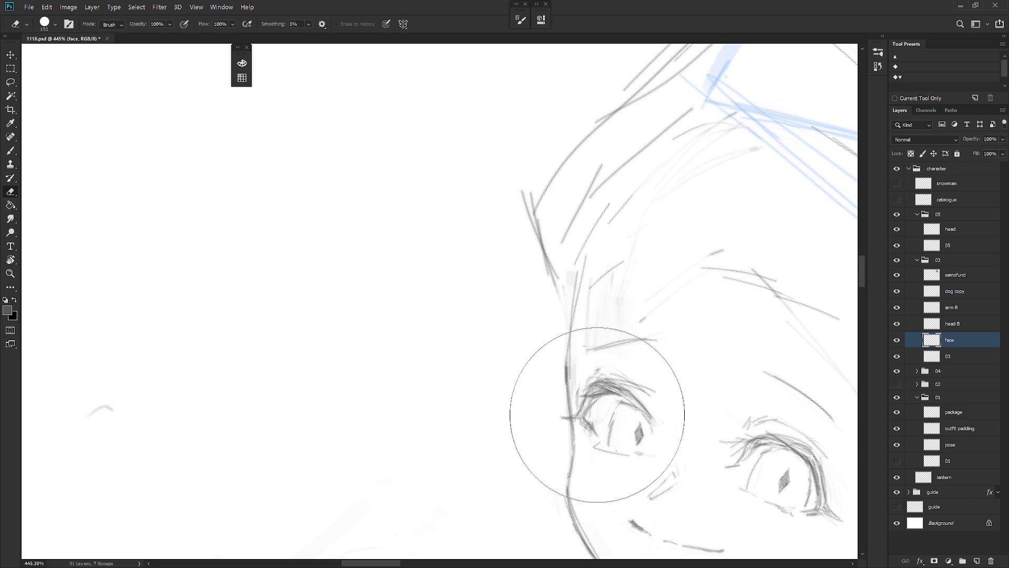
mouse_move(594, 416)
mouse_down()
mouse_move(588, 428)
mouse_move(604, 405)
mouse_move(591, 431)
mouse_up()
key(b)
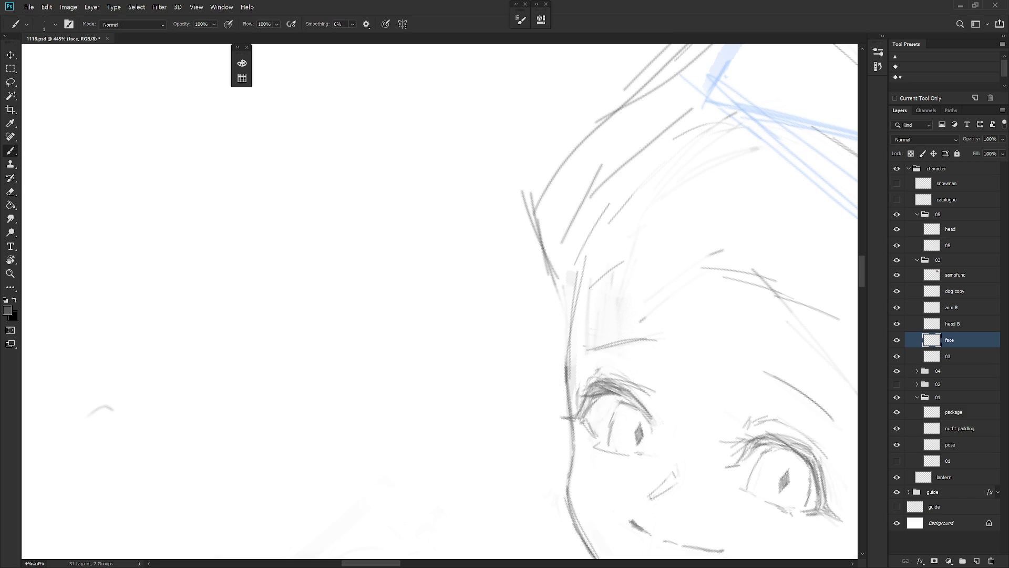
- Rotate the canvas view so the face sits upright
key(r)
drag(588, 420, 643, 322)
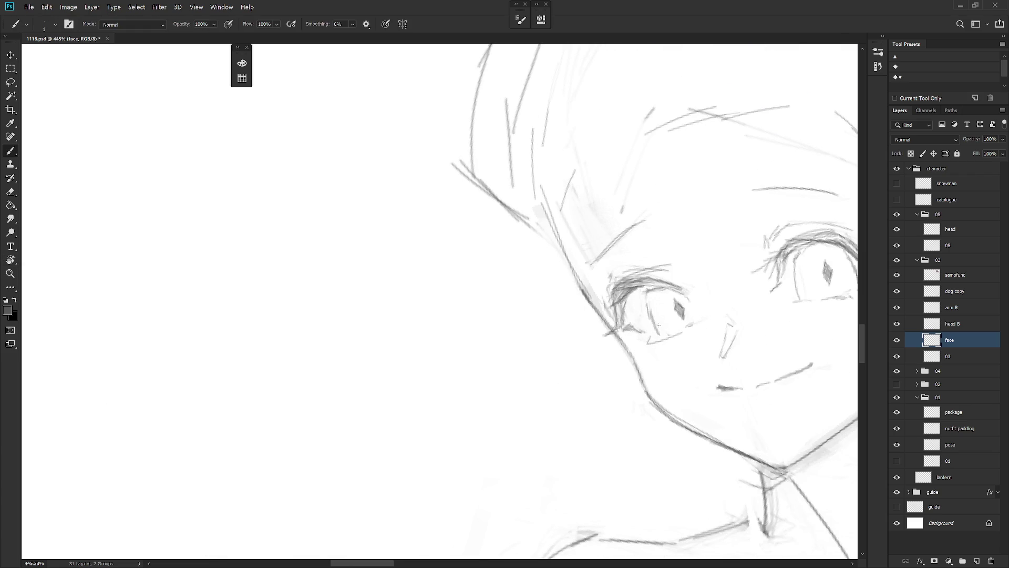
mouse_move(672, 324)
mouse_down()
mouse_move(636, 353)
mouse_move(591, 339)
mouse_move(471, 363)
mouse_up()
scroll(588, 424, down, 3)
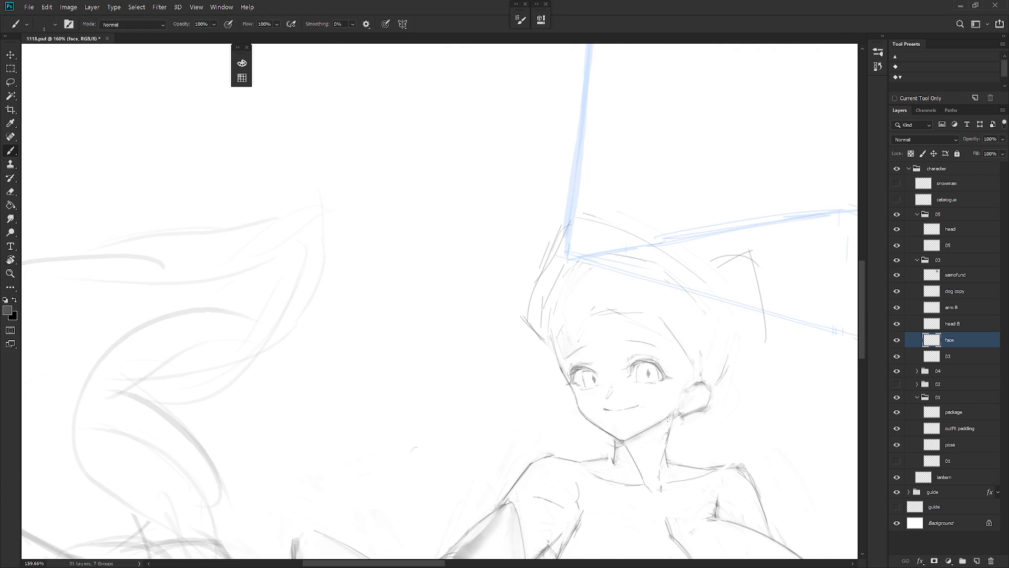
- Erase the diamond-shaped pupil from the left eye
scroll(541, 368, up, 2)
key(e)
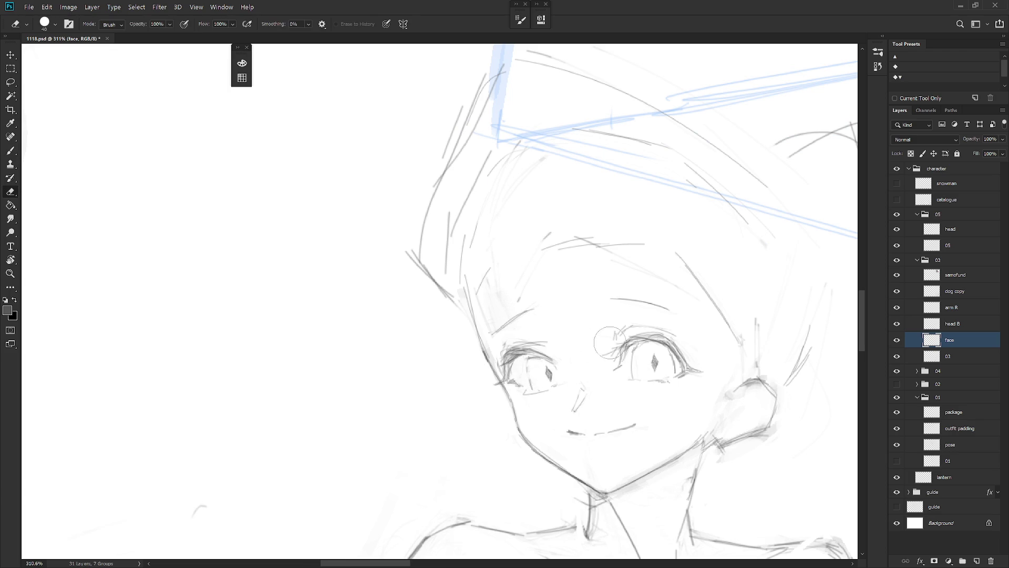
scroll(530, 372, down, 10)
scroll(753, 428, up, 5)
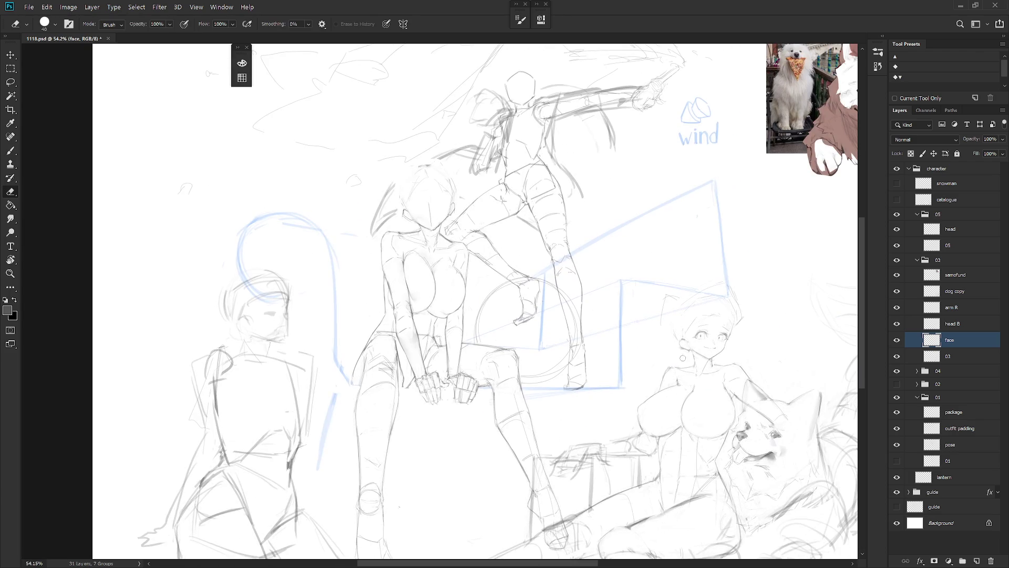
scroll(732, 342, up, 4)
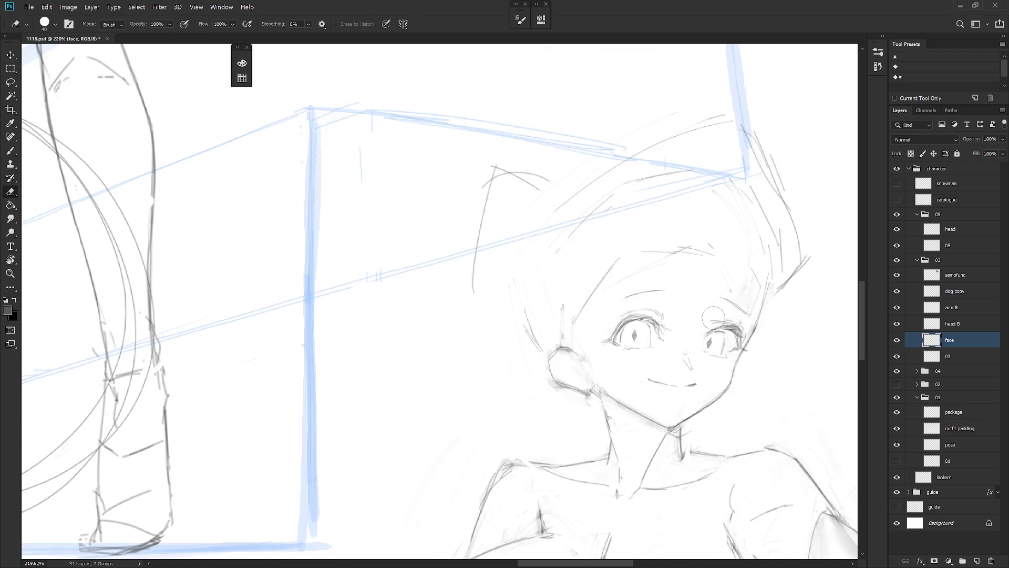
mouse_move(636, 322)
mouse_down()
mouse_move(637, 336)
mouse_move(622, 341)
mouse_up()
key(b)
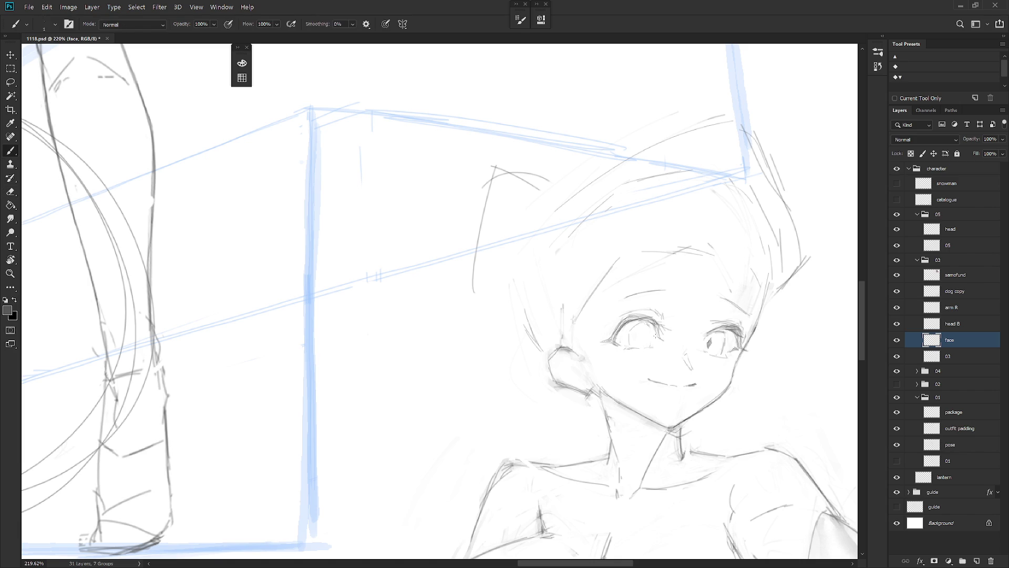
- Erase the right eye's pupil marks, then try a left-eye pupil stroke and undo it
key(e)
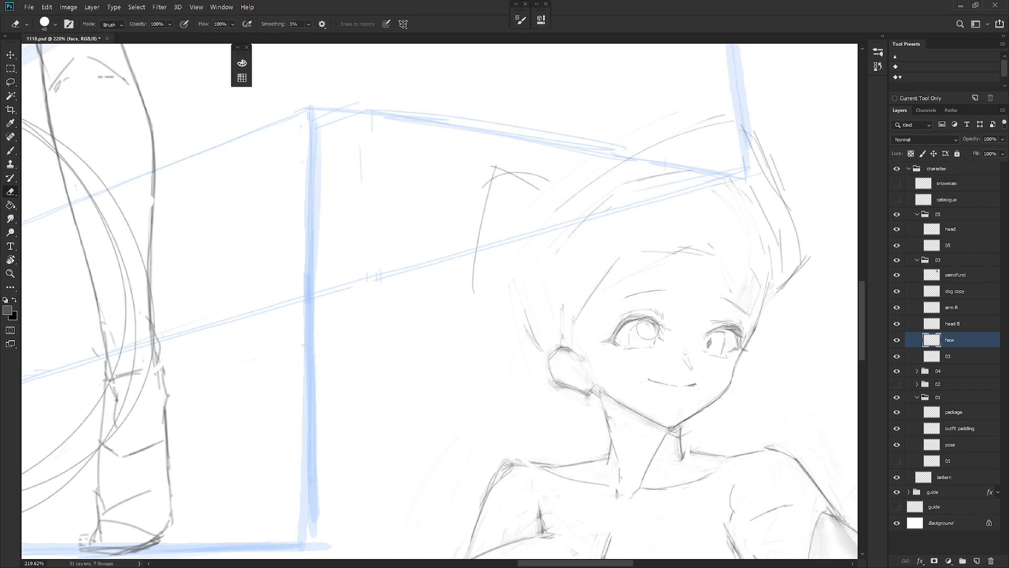
mouse_move(718, 341)
mouse_down()
mouse_move(707, 347)
mouse_move(717, 337)
mouse_move(728, 352)
mouse_move(725, 345)
mouse_move(715, 361)
mouse_up()
key(b)
key(ctrl+z)
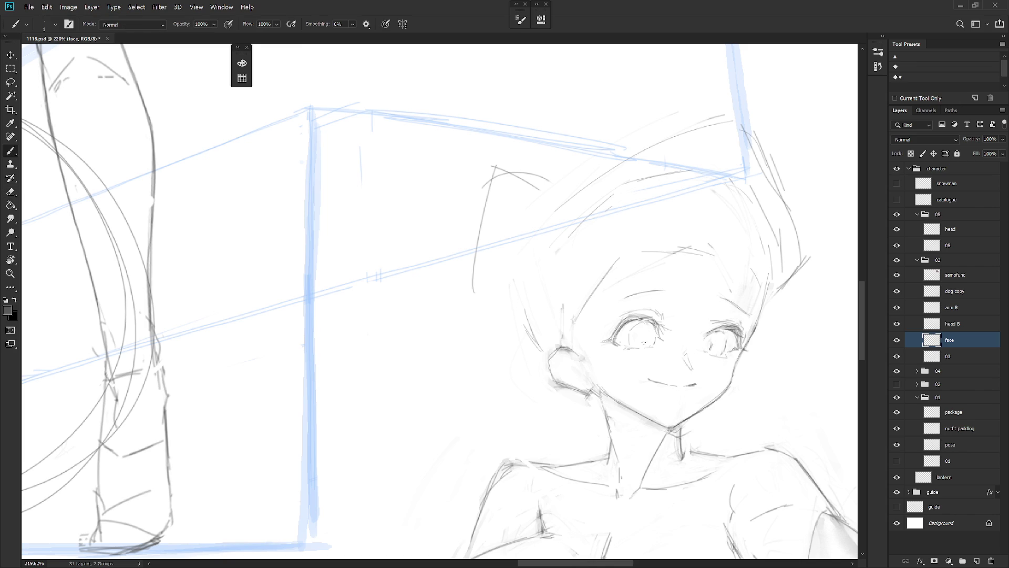
drag(642, 336, 641, 343)
key(ctrl+z)
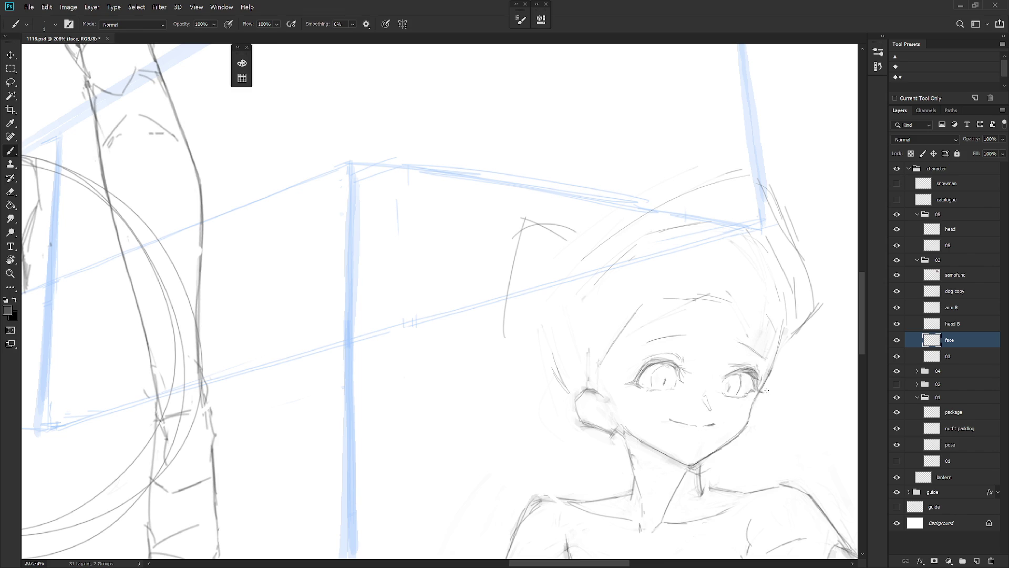
- Lasso the right eye's inner marks, delete them and clear the selection
scroll(771, 391, down, 5)
scroll(808, 412, up, 3)
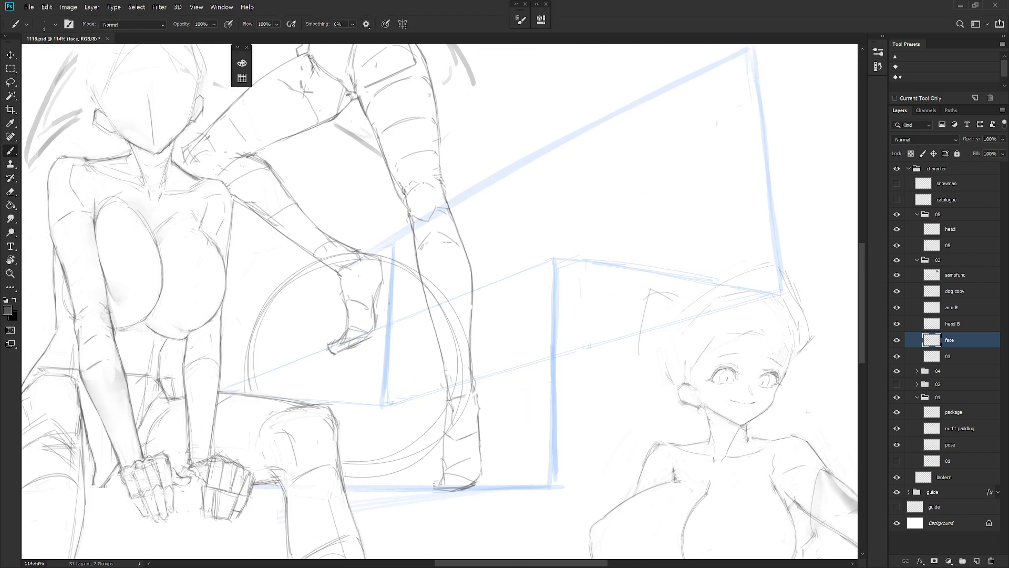
scroll(741, 392, up, 4)
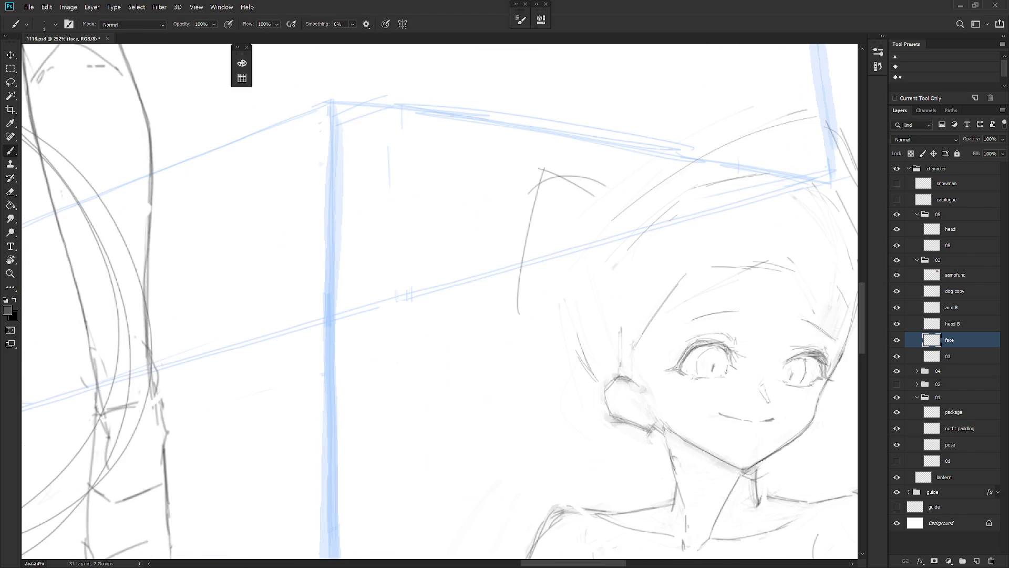
key(l)
mouse_move(729, 375)
mouse_down()
mouse_move(736, 368)
mouse_move(718, 350)
mouse_move(695, 359)
mouse_move(725, 366)
mouse_up()
key(Delete)
key(b)
key(ctrl+d)
- Sample a colour near the eye and erase small marks beside the right eye
alt+click(791, 371)
scroll(712, 354, down, 2)
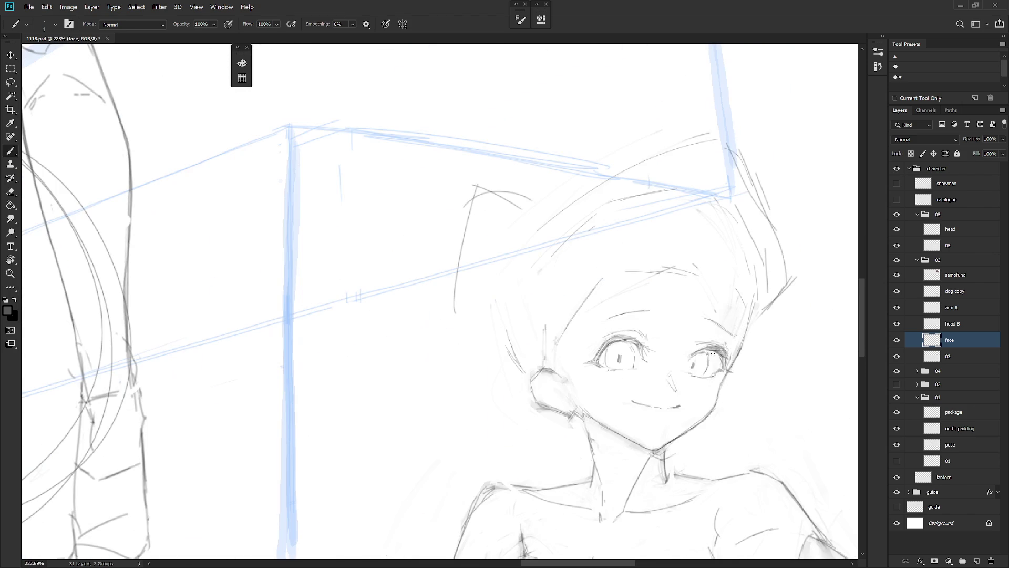
key(e)
drag(712, 353, 699, 353)
key(b)
- Freehand-select a small area just below the right eye
key(l)
key(b)
key(l)
mouse_move(690, 367)
mouse_down()
mouse_move(707, 379)
mouse_move(699, 369)
mouse_up()
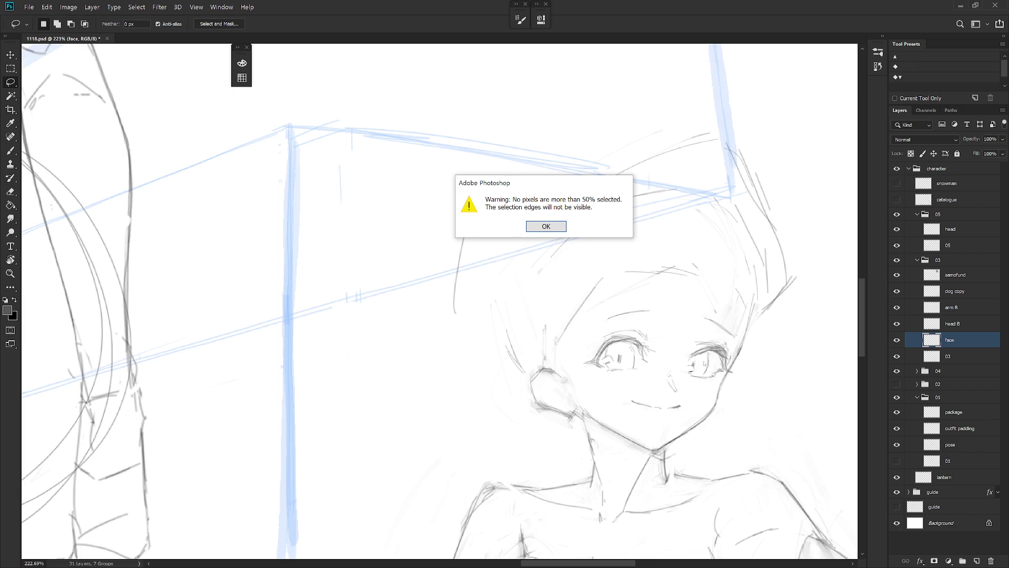
- Dismiss the selection warning and mirror the canvas view horizontally
key(Return)
key(b)
scroll(754, 344, down, 4)
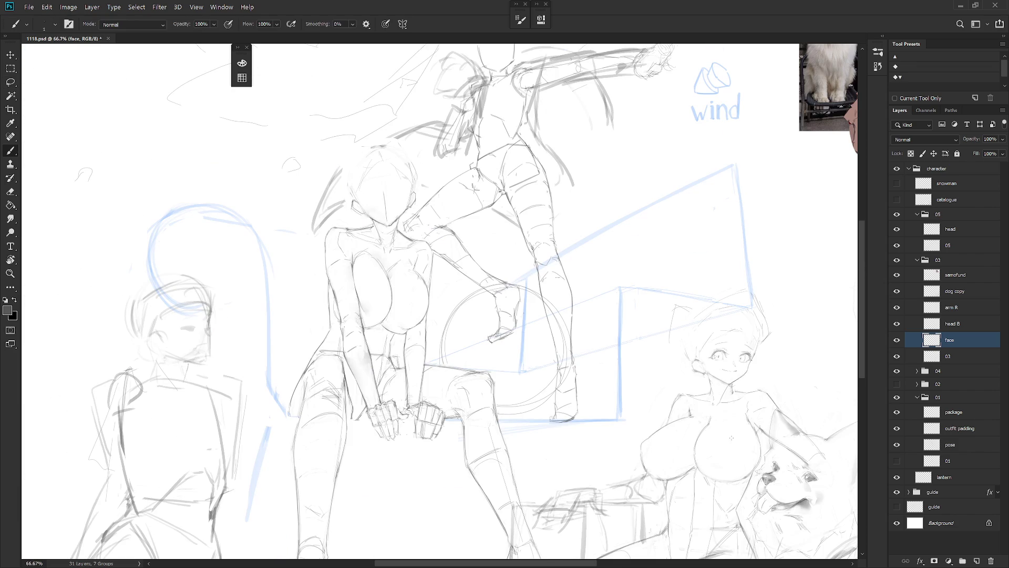
scroll(732, 449, down, 2)
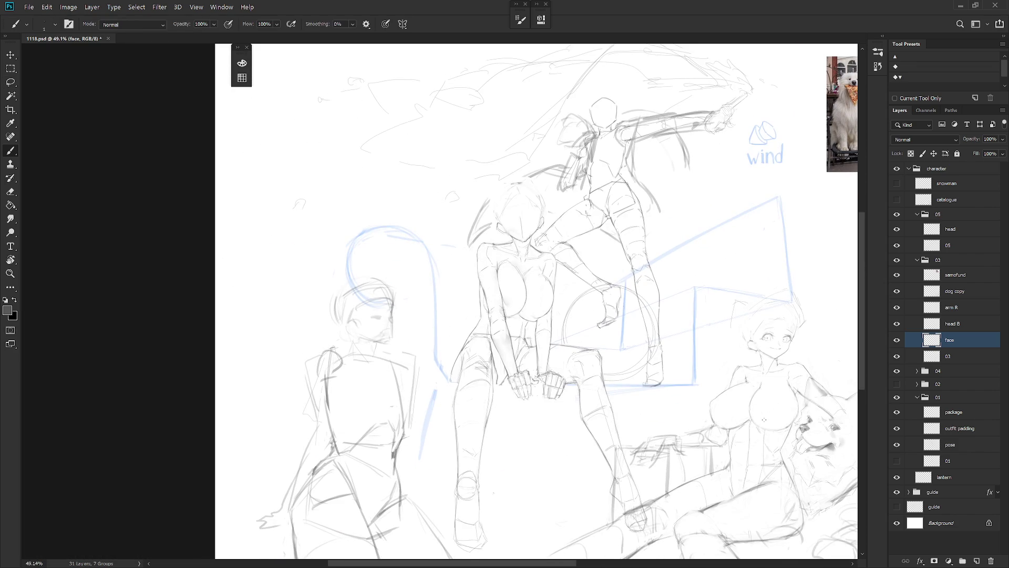
key(ctrl+shift+h)
scroll(553, 322, up, 3)
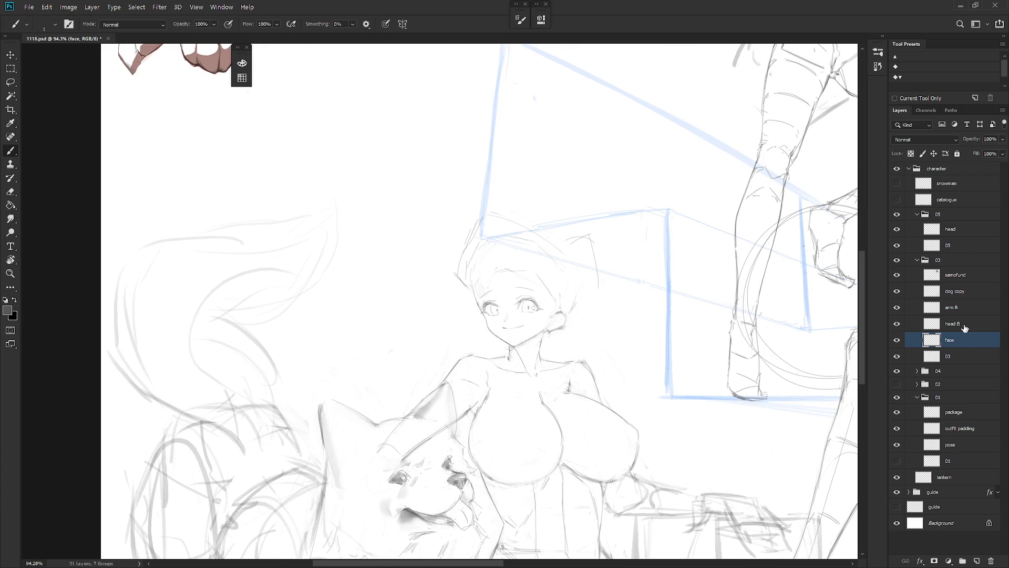
- Scale head B and face together to about 107%, pivoting at the ear
ctrl+click(965, 326)
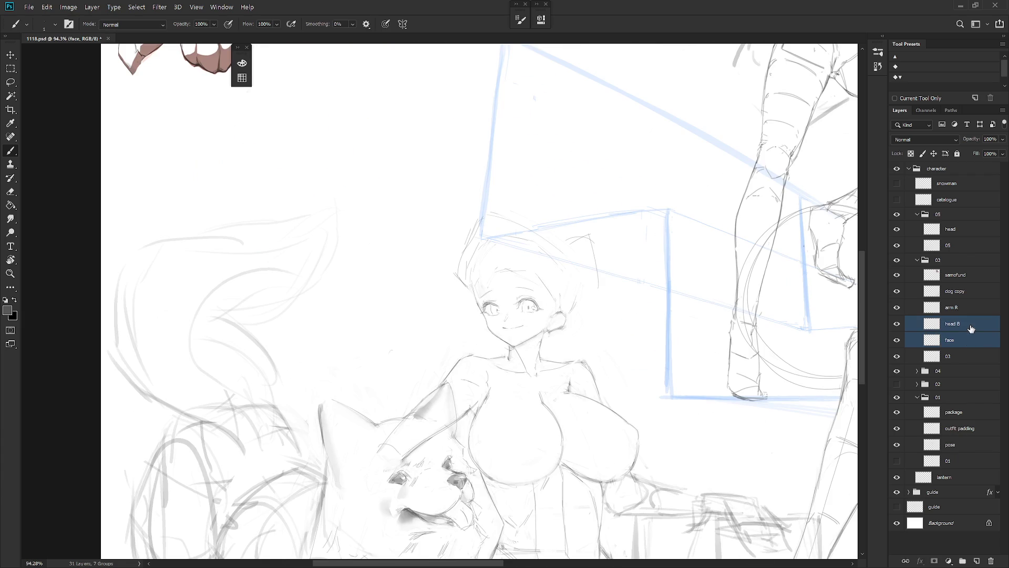
key(ctrl+t)
alt+click(542, 332)
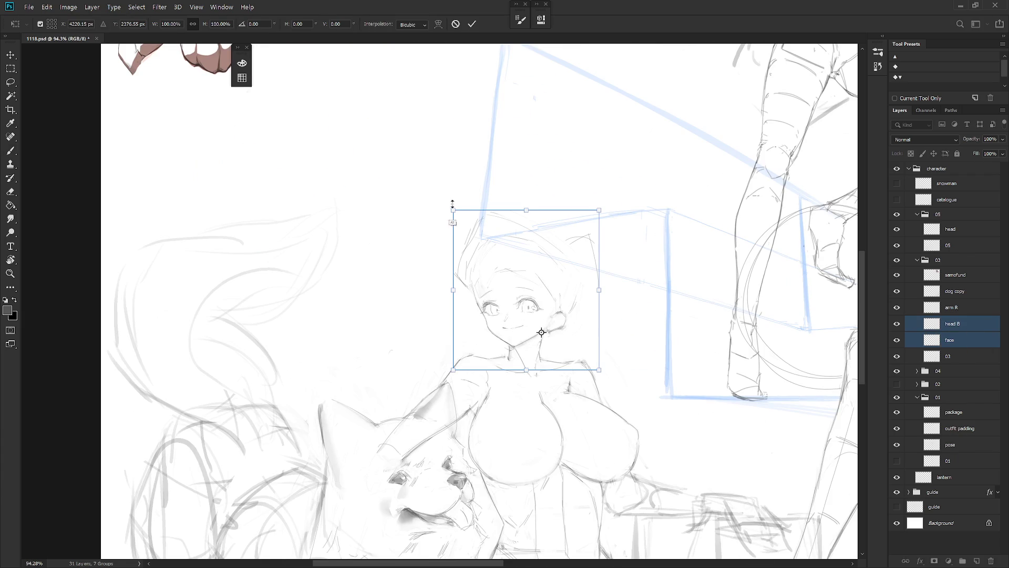
drag(453, 210, 448, 197)
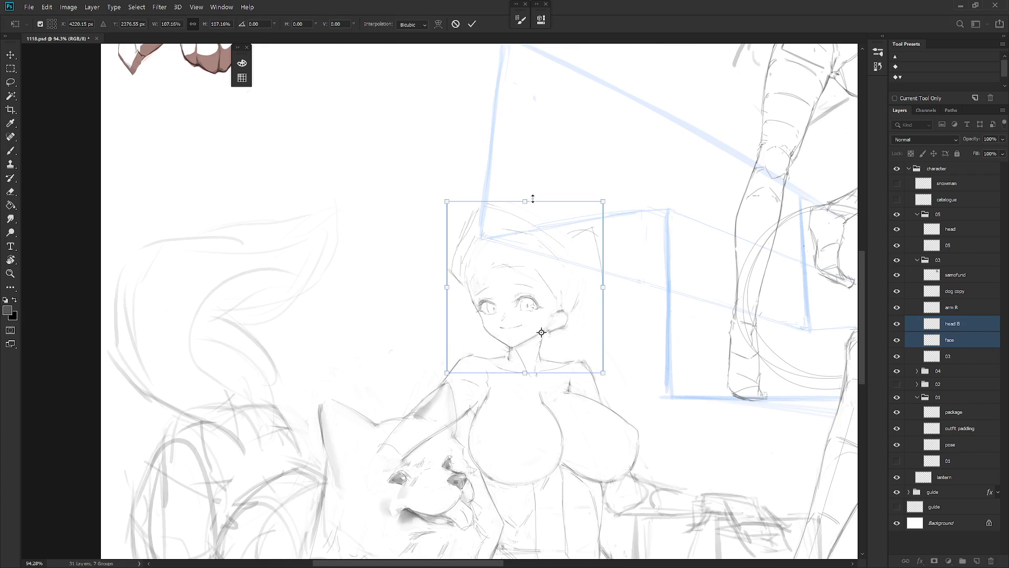
key(Return)
scroll(610, 378, down, 3)
scroll(618, 420, down, 3)
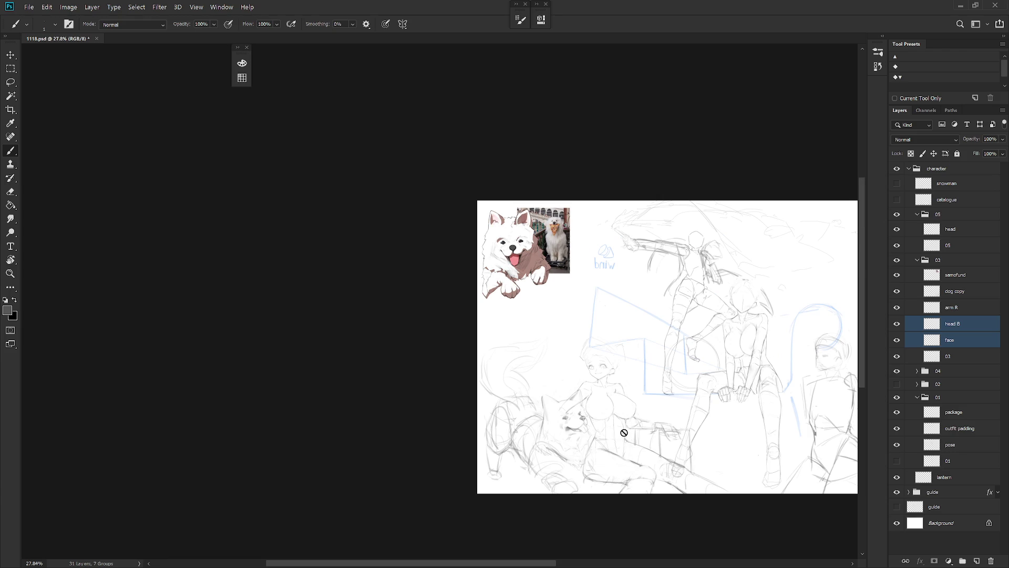
key(h)
scroll(600, 404, up, 1)
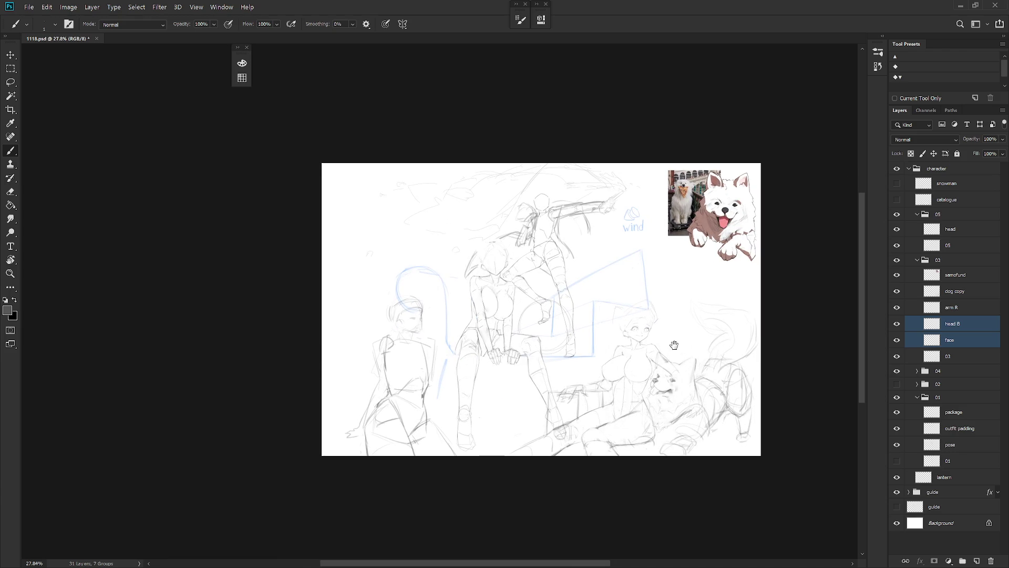
scroll(663, 358, up, 3)
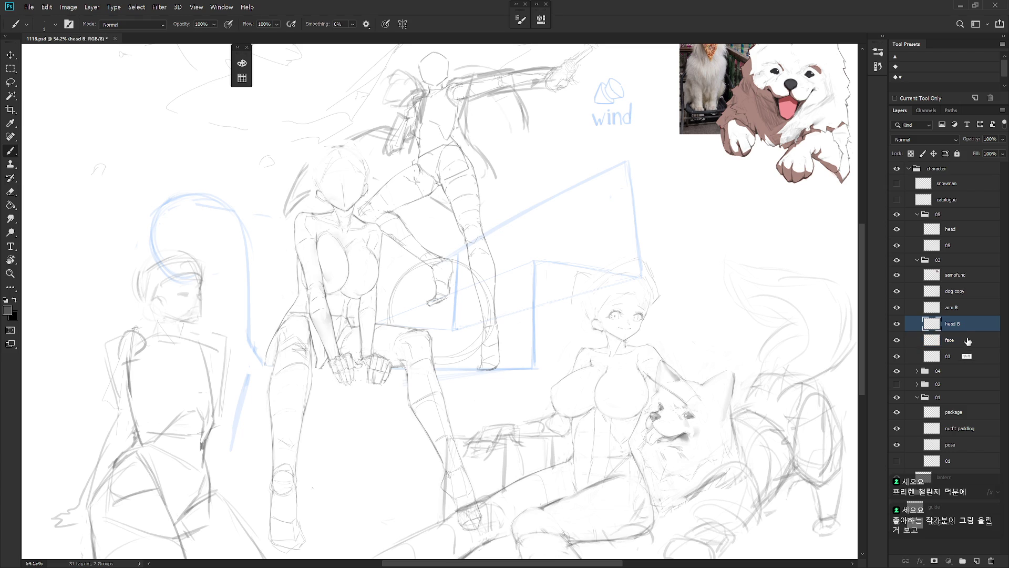
- Group head B and face into a group named 'head B' and hide it
key(ctrl+g)
double_click(951, 326)
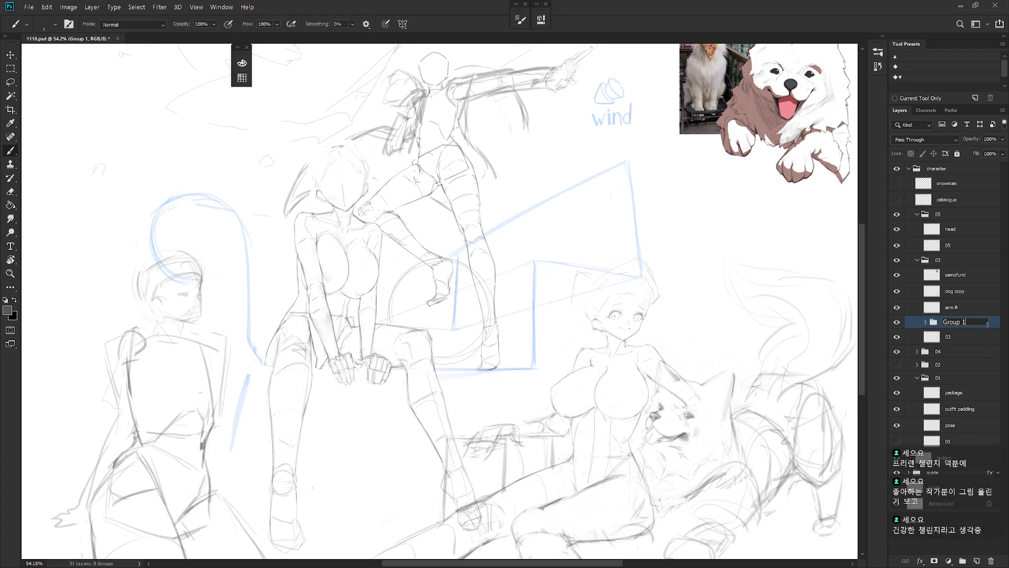
text(he)
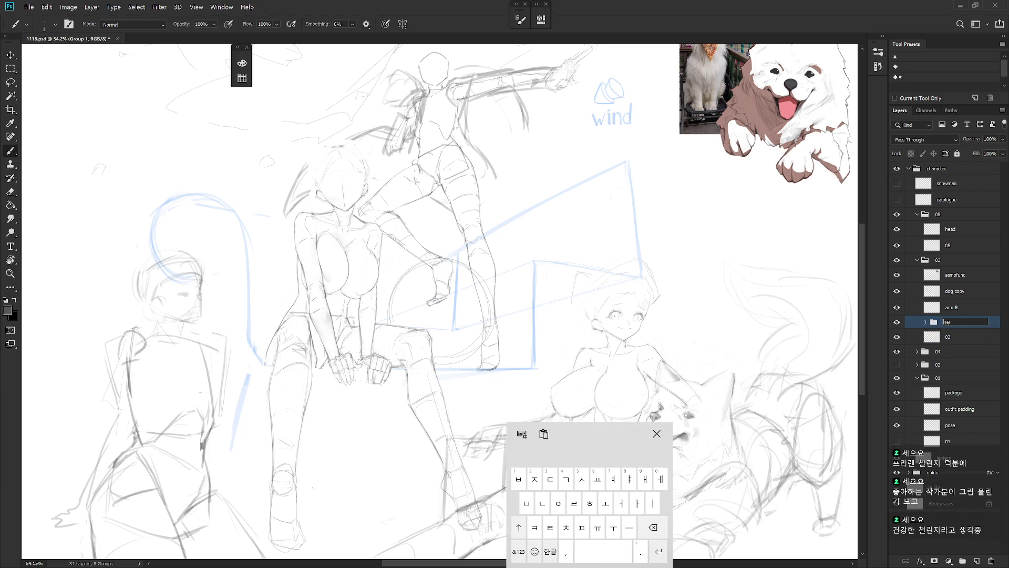
text(ad B)
key(Return)
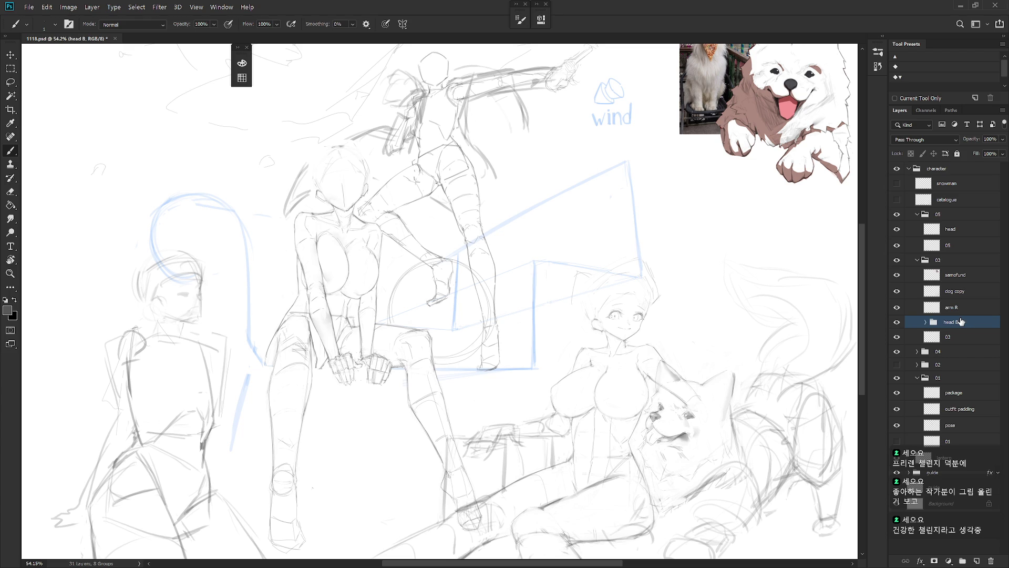
click(896, 323)
- Add a new blank layer and try a pencil stroke near the neck, then undo it
key(ctrl+shift+n)
key(Return)
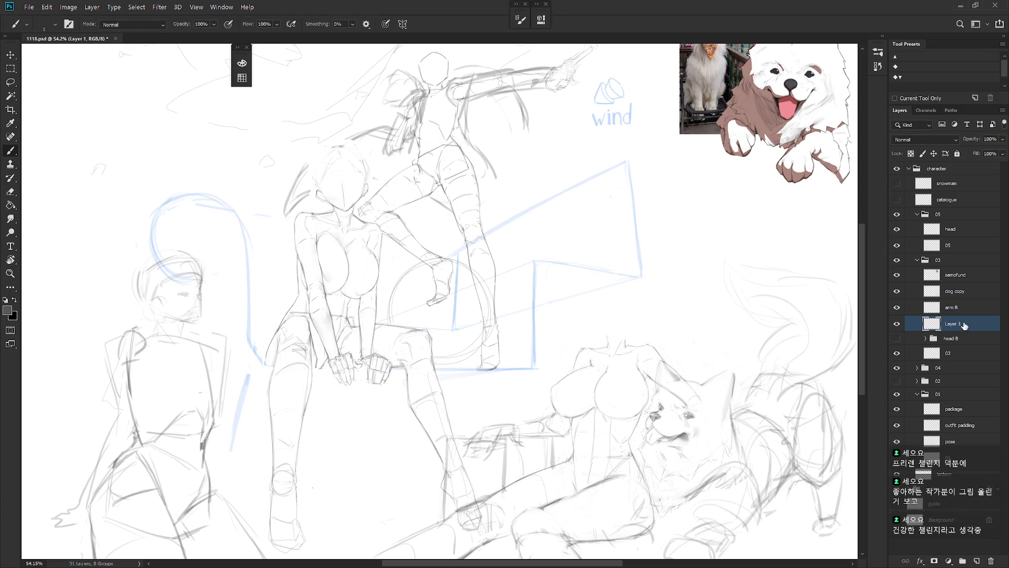
key(shift+b)
mouse_move(602, 337)
mouse_down()
mouse_move(593, 318)
mouse_move(613, 336)
mouse_up()
key(ctrl+z)
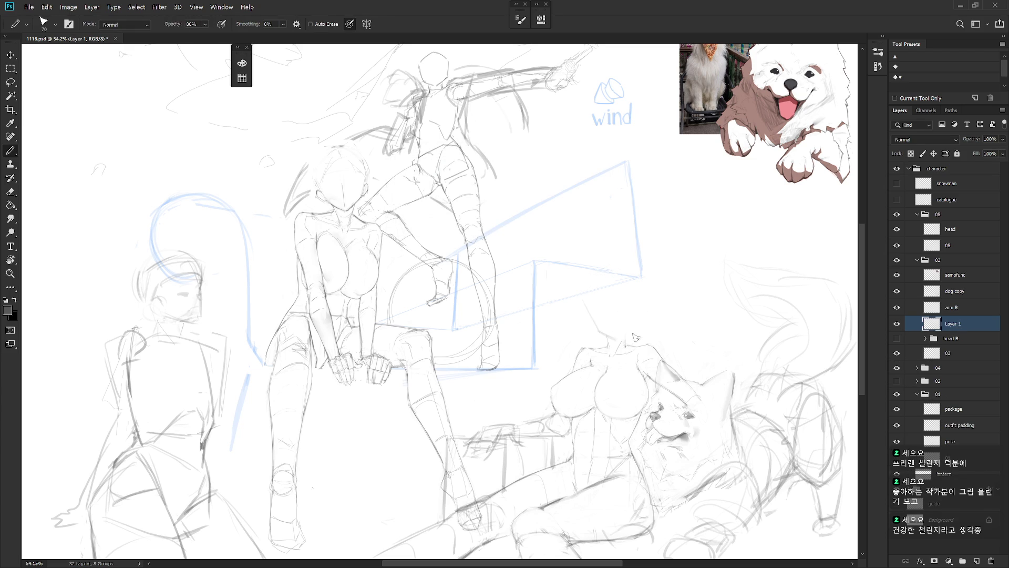
- Sketch the neck and oval head outline on Layer 1, undoing the stray strokes atop and beside the head
drag(639, 297, 635, 326)
key(shift+b)
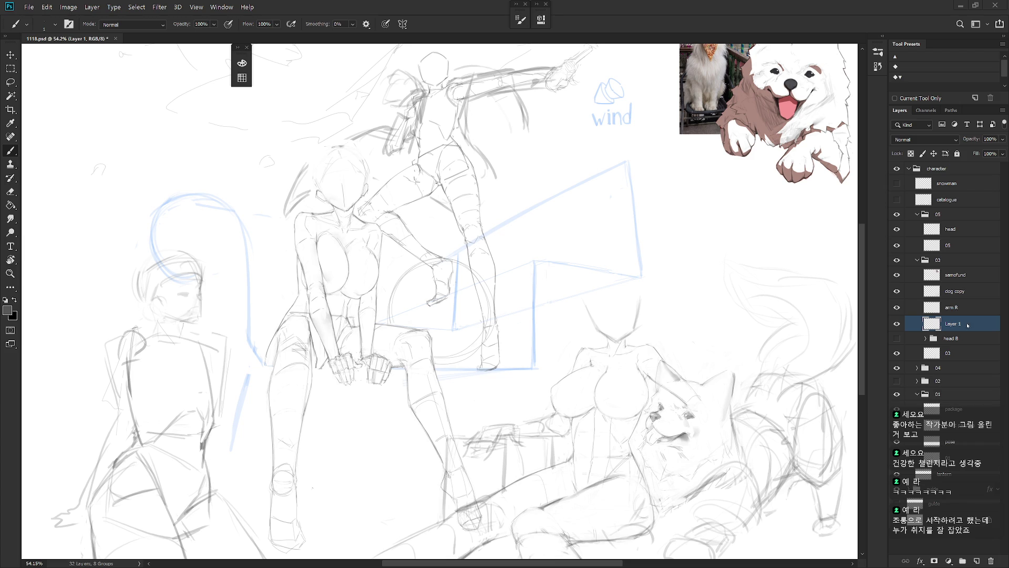
alt+scroll(633, 301, up, 2)
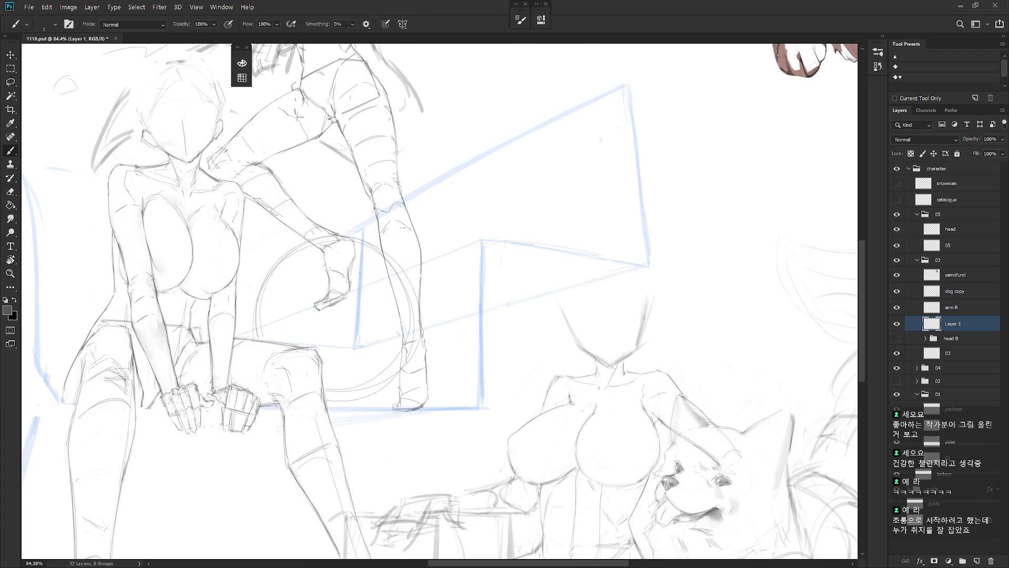
key(e)
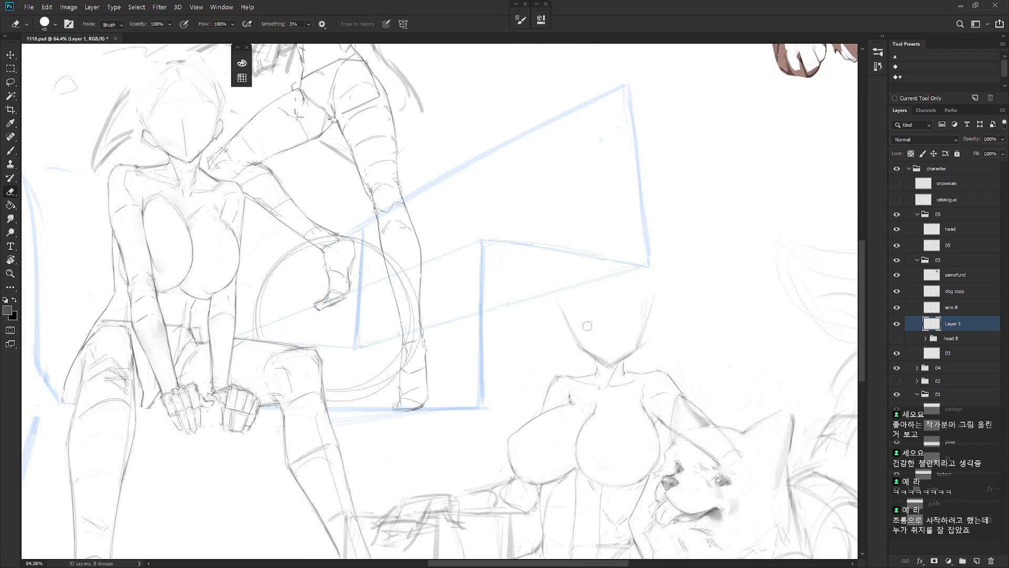
key(b)
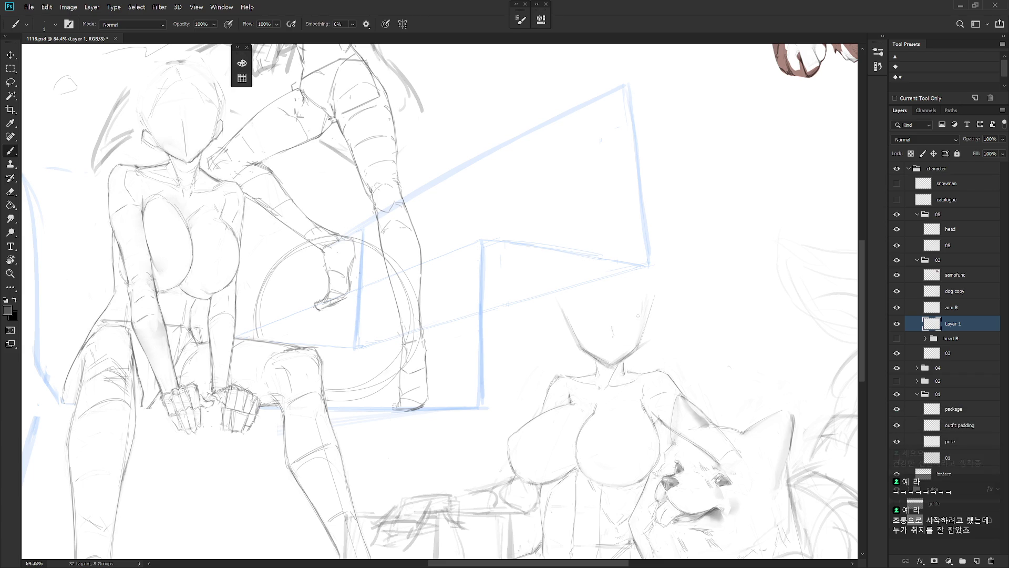
scroll(612, 327, down, 5)
scroll(641, 326, up, 5)
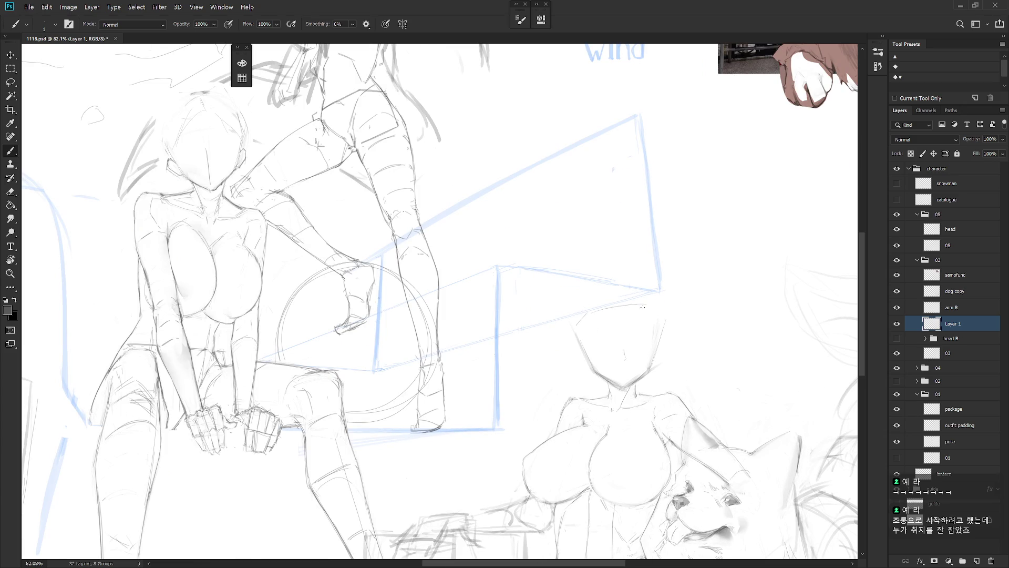
key(ctrl+z)
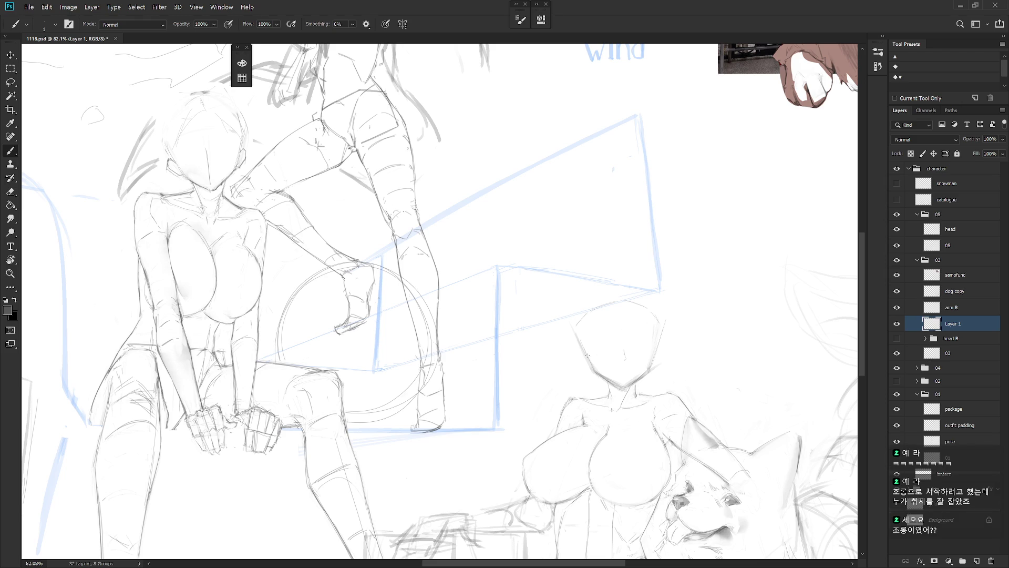
key(ctrl+z)
- Draw the ear, erase the open-eye stroke, and undo a test mark to keep a closed lid
drag(661, 351, 665, 358)
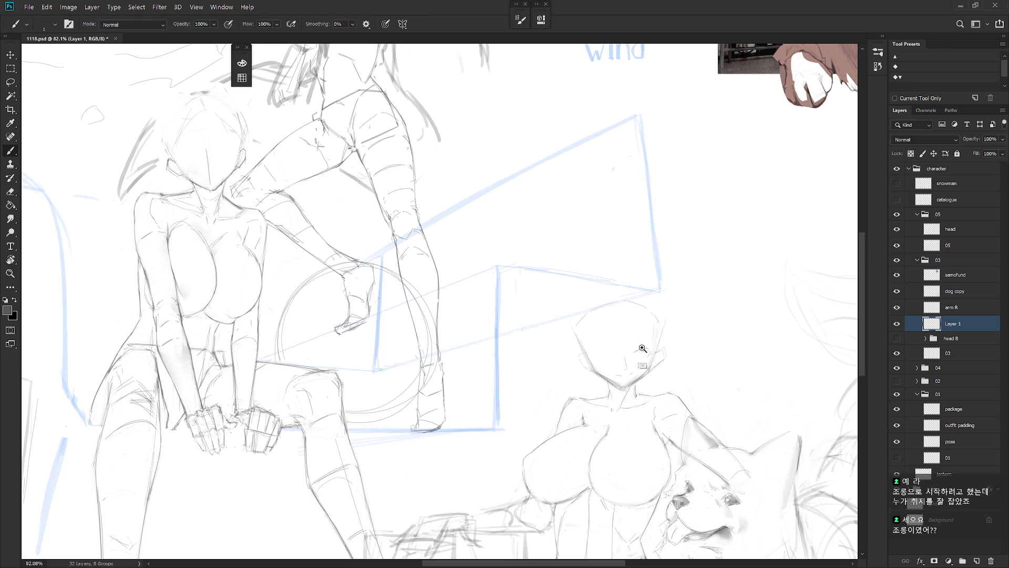
scroll(646, 355, up, 2)
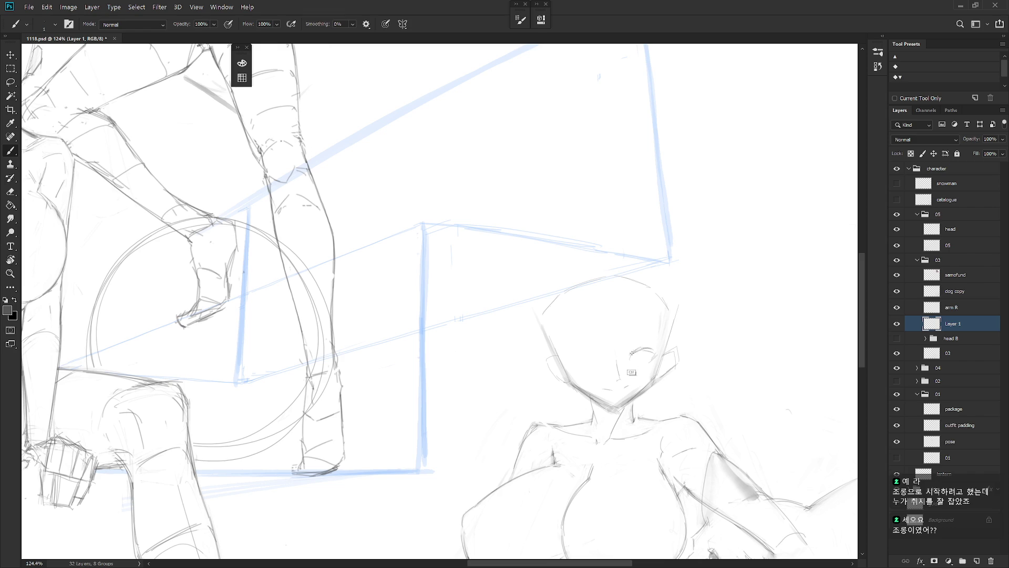
key(e)
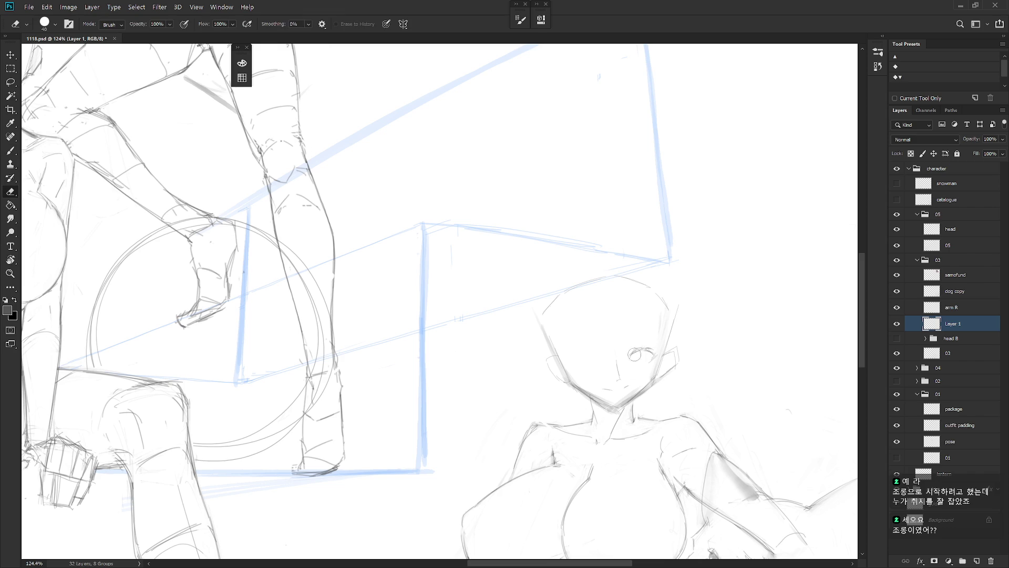
mouse_move(627, 352)
mouse_down()
mouse_move(638, 360)
mouse_move(657, 350)
mouse_move(647, 349)
mouse_up()
key(b)
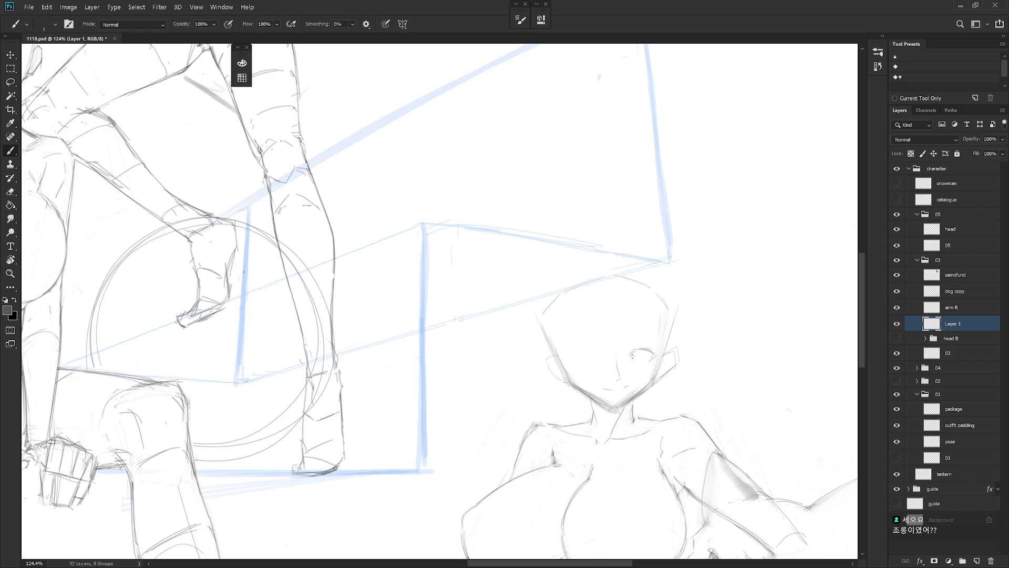
drag(646, 352, 643, 359)
key(ctrl+z)
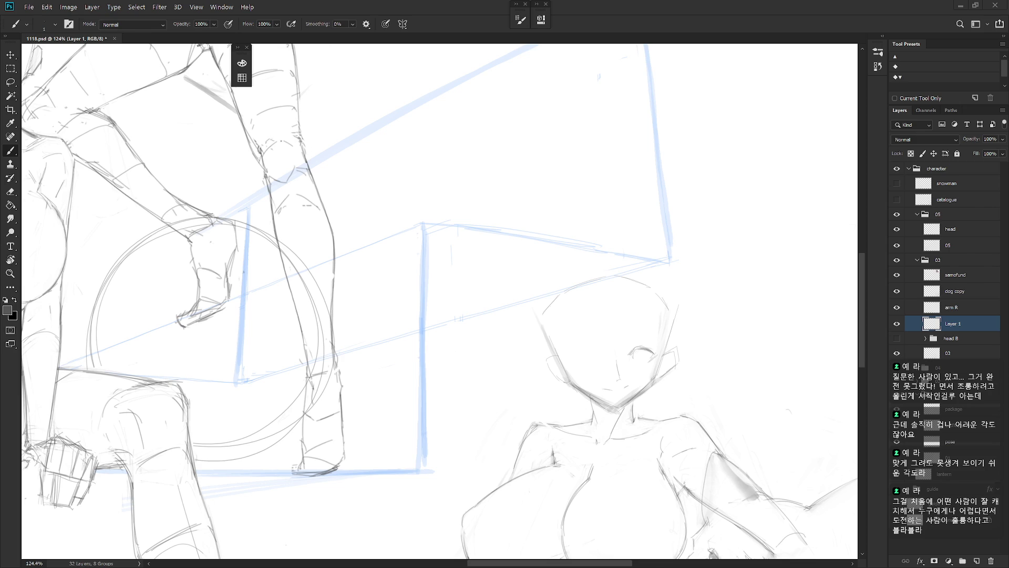
drag(615, 356, 620, 328)
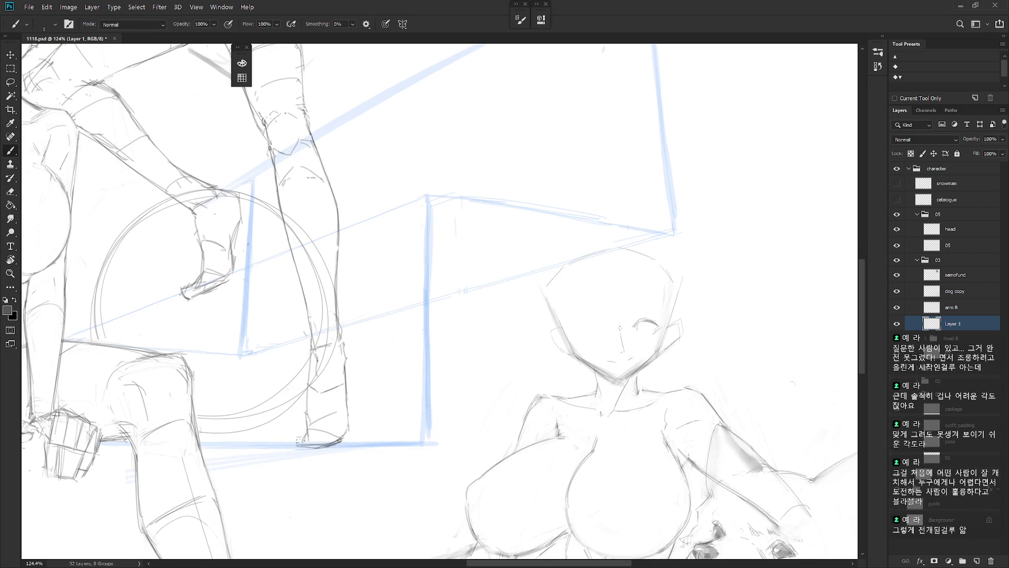
scroll(620, 327, up, 2)
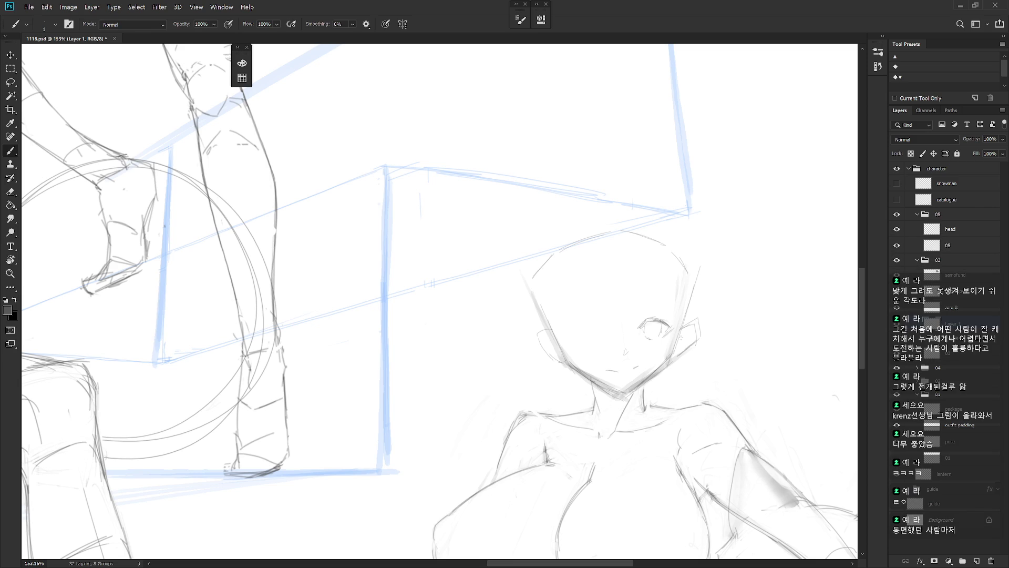
- Stroke over the left eye and darken its upper lid, zooming around the face
scroll(680, 337, down, 5)
scroll(676, 327, up, 3)
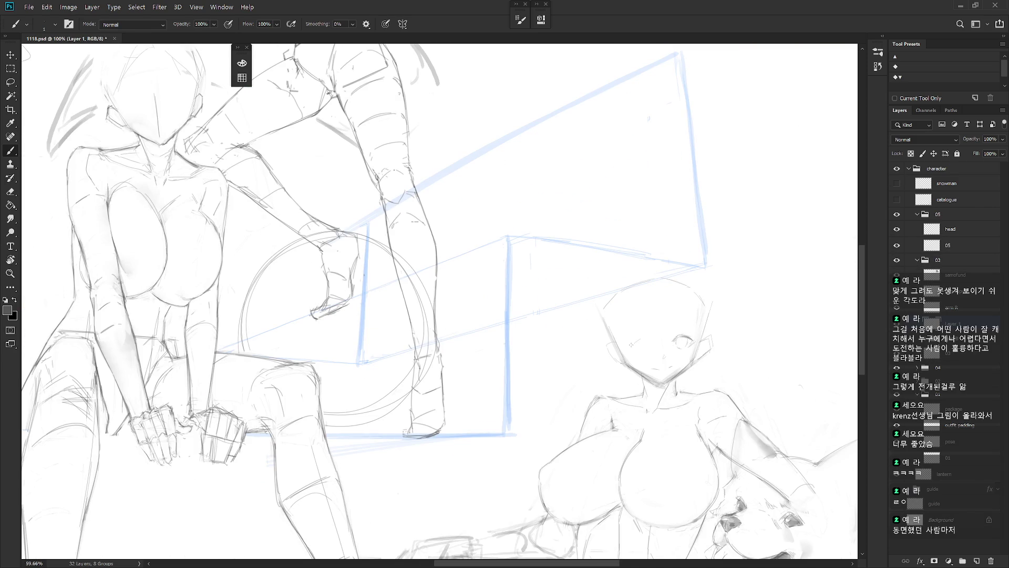
drag(631, 344, 646, 337)
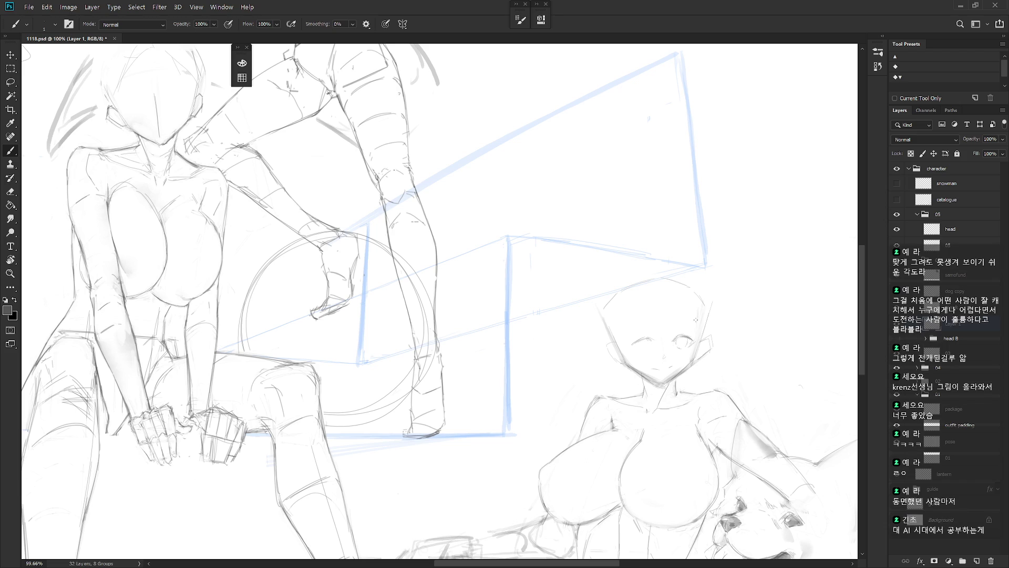
scroll(688, 318, up, 3)
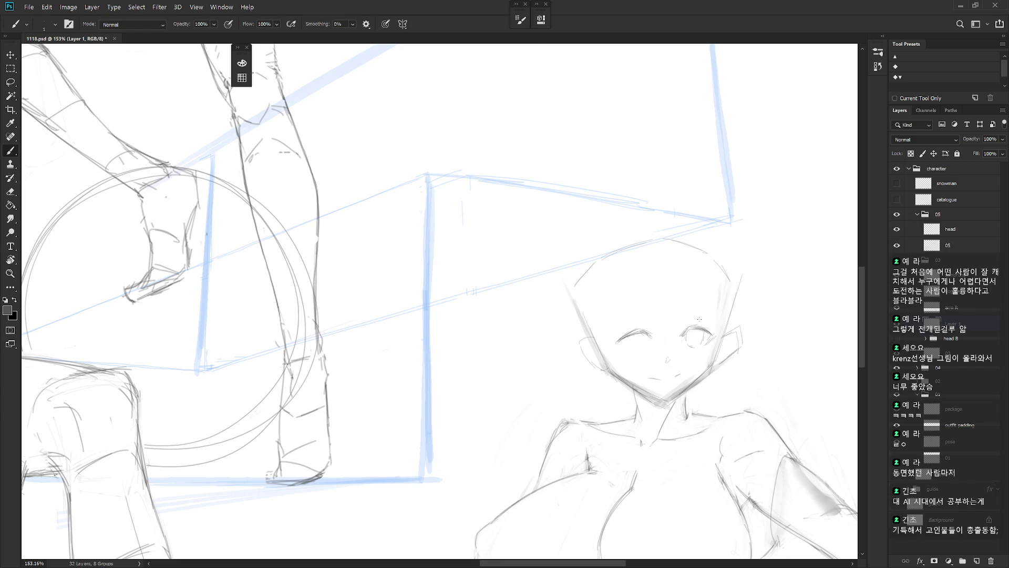
drag(640, 326, 618, 335)
scroll(730, 390, down, 5)
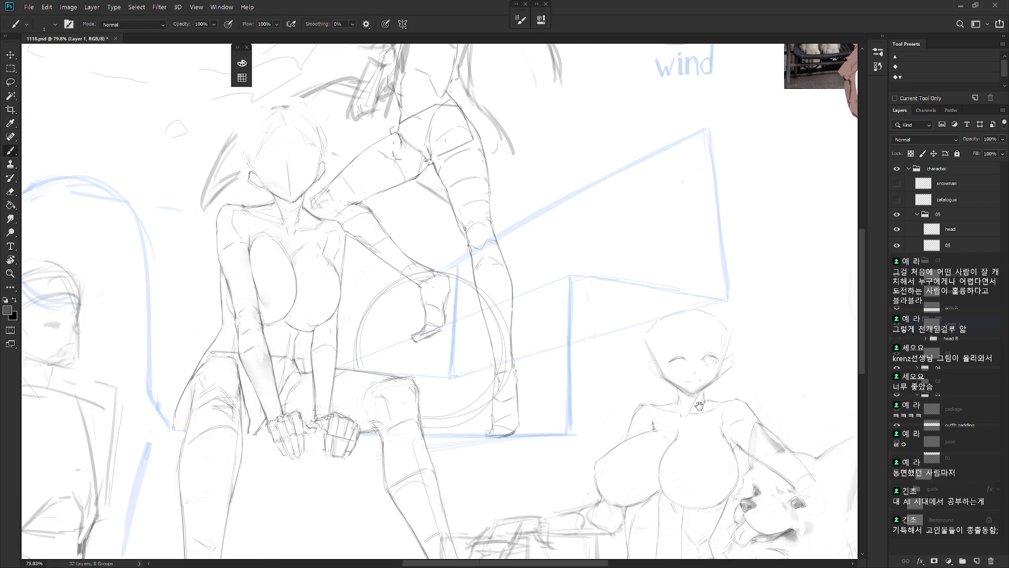
scroll(710, 452, down, 2)
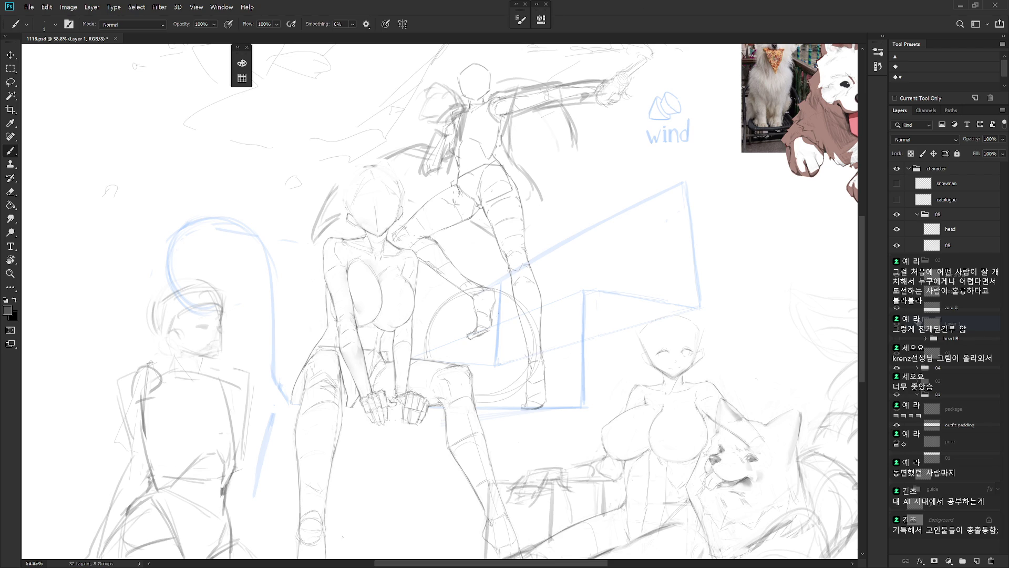
scroll(671, 358, up, 3)
- Lasso the left eye and reposition it with a free transform
key(l)
mouse_move(657, 375)
mouse_down()
mouse_move(639, 341)
mouse_move(657, 375)
mouse_up()
key(ctrl+t)
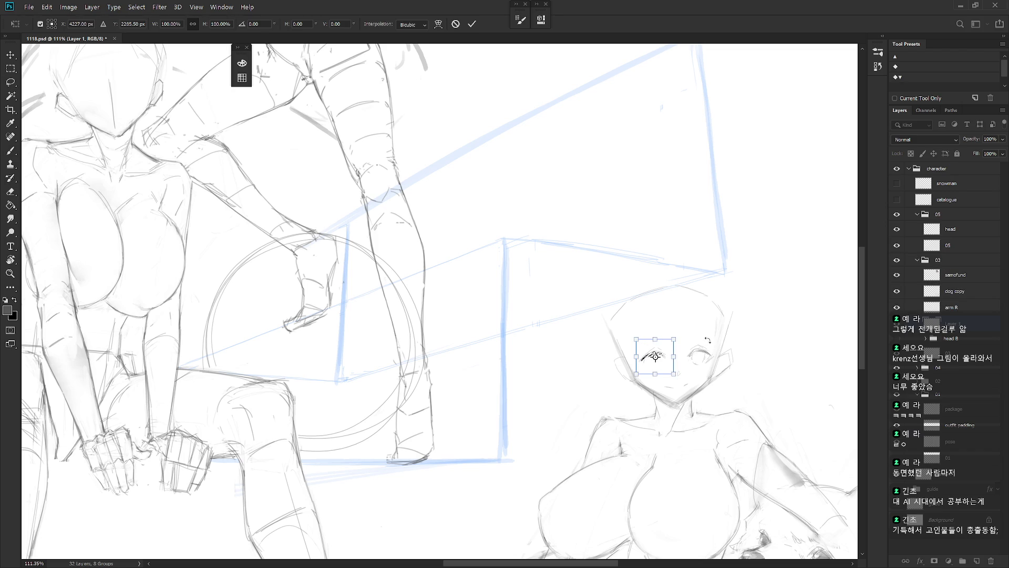
key(Return)
key(b)
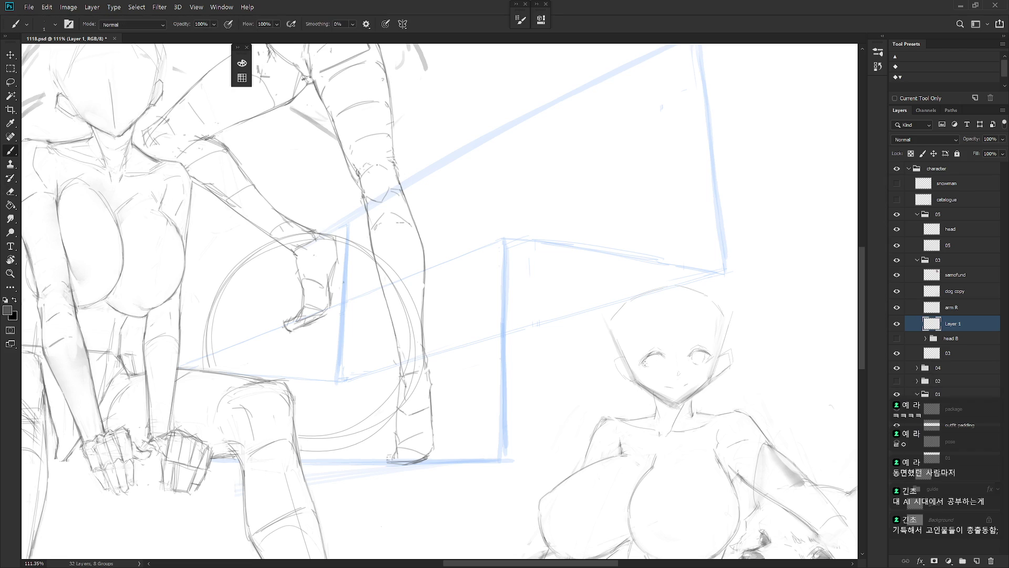
- Remove the left eye's pupil marks and redraw the eye open
key(ctrl+z)
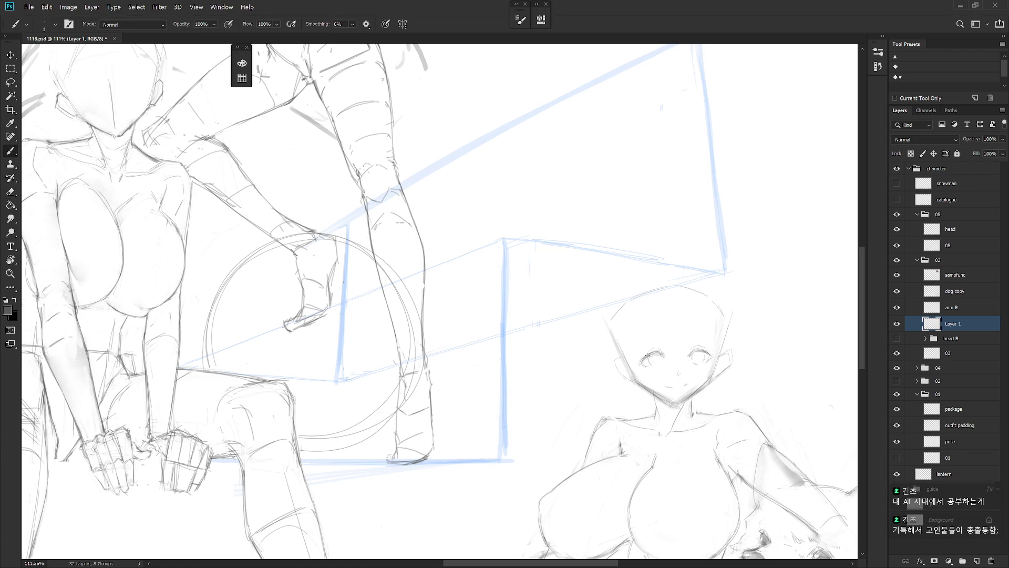
drag(645, 355, 647, 359)
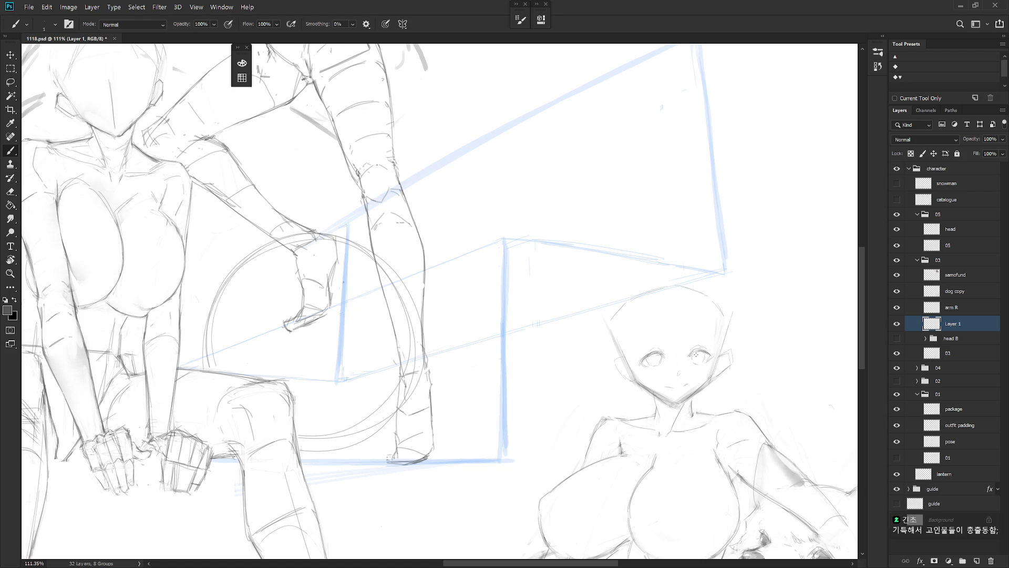
scroll(740, 351, down, 3)
scroll(740, 351, up, 2)
key(e)
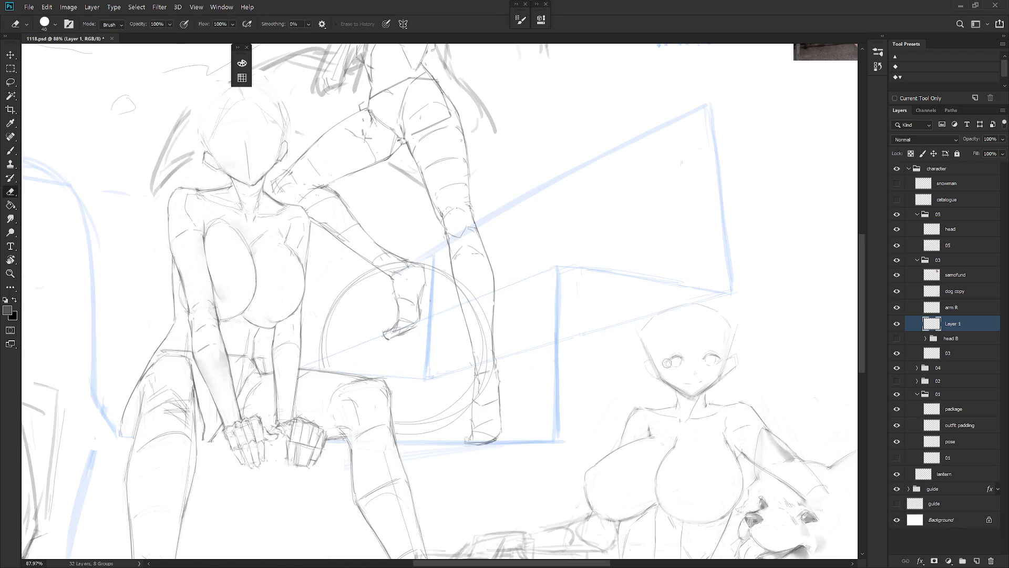
key(b)
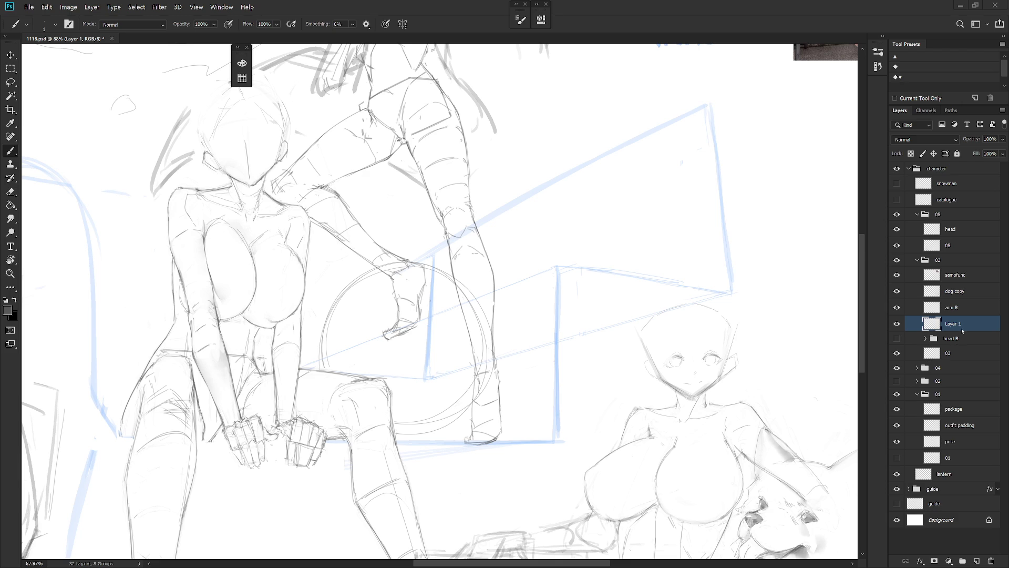
- Select the arm R layer and ready the eraser
click(953, 307)
scroll(731, 362, up, 2)
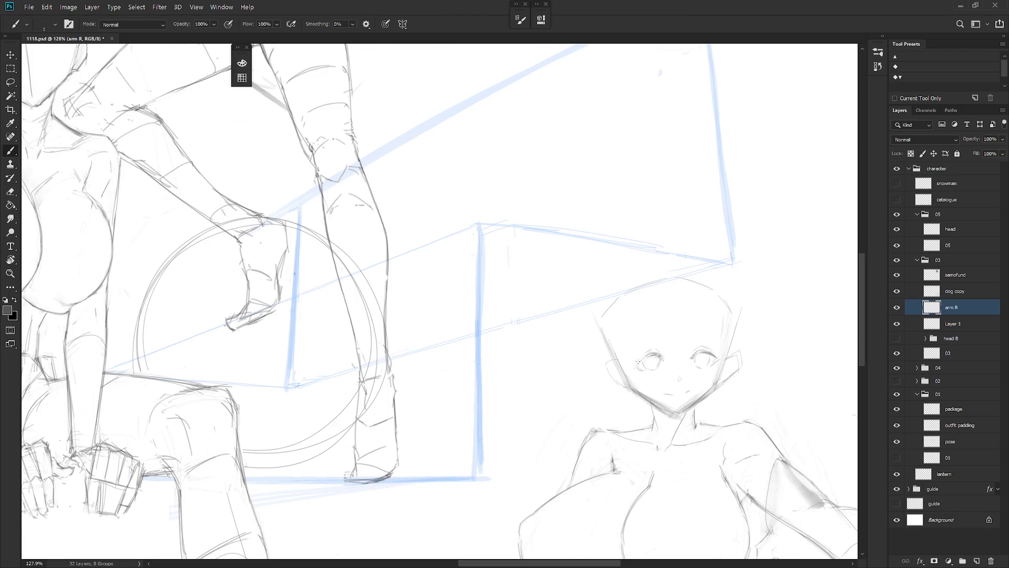
key(e)
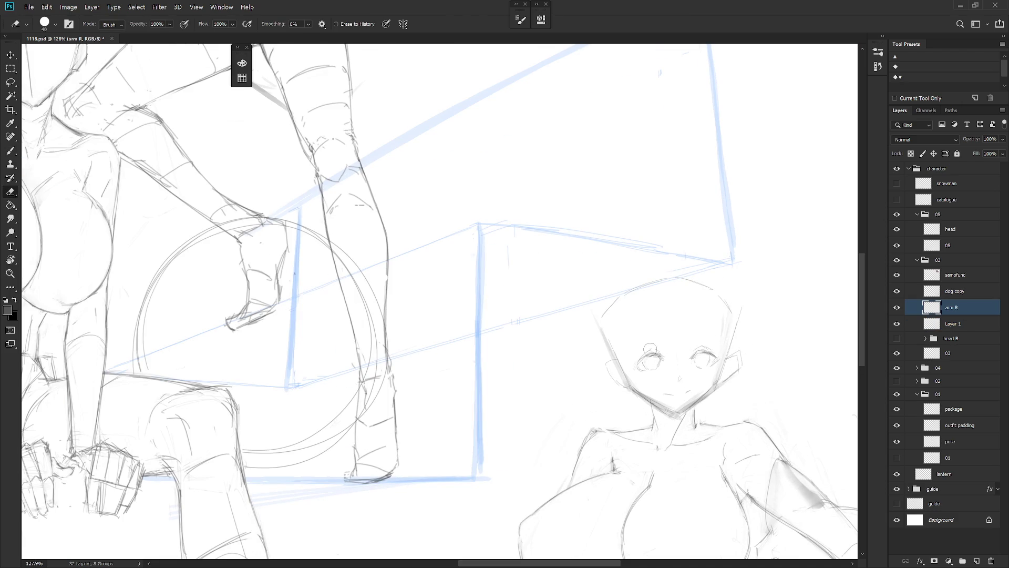
key(b)
key(e)
- Copy the area under the left eye to Layer 2, place it beneath Layer 1 and merge them
key(l)
drag(652, 379, 678, 363)
key(ctrl+j)
drag(962, 315, 970, 346)
click(897, 323)
click(897, 323)
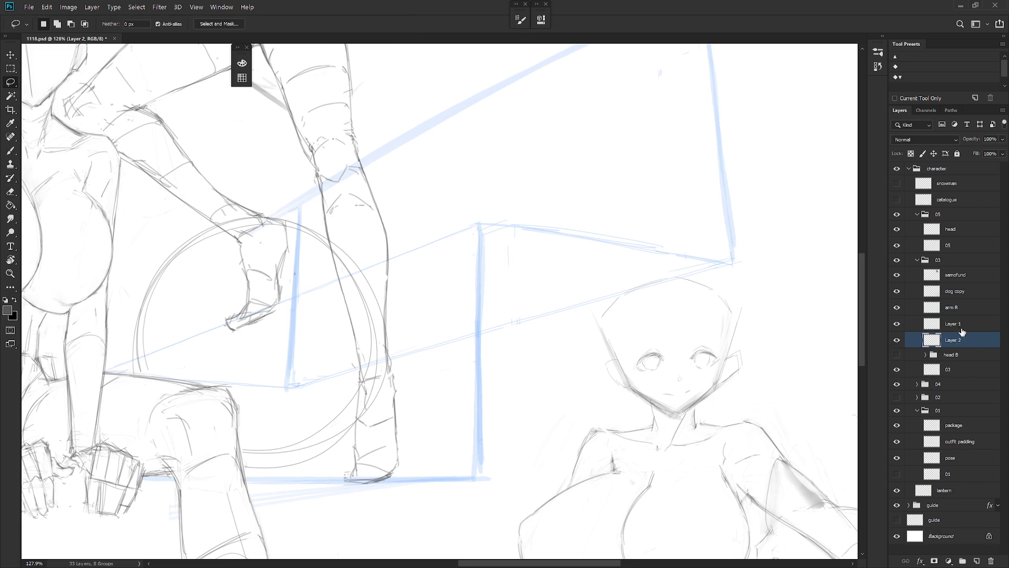
shift+click(967, 329)
key(ctrl+e)
- Try eyebrows above both eyes, undoing the right one and redrawing the left
key(b)
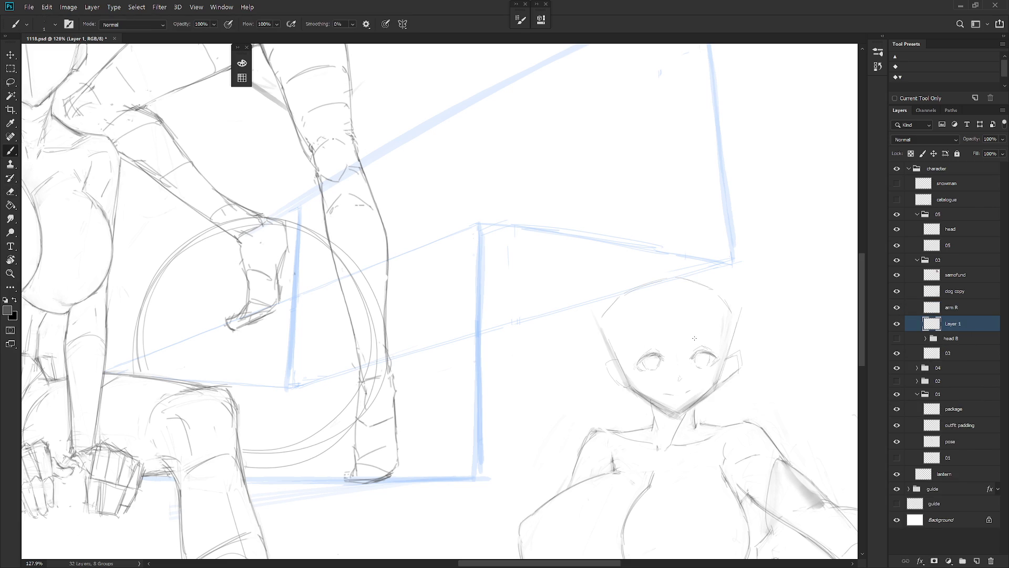
drag(694, 337, 723, 337)
key(ctrl+z)
drag(632, 347, 658, 343)
key(ctrl+z)
drag(631, 347, 659, 341)
- Erase the mouth line from the girl's face
key(e)
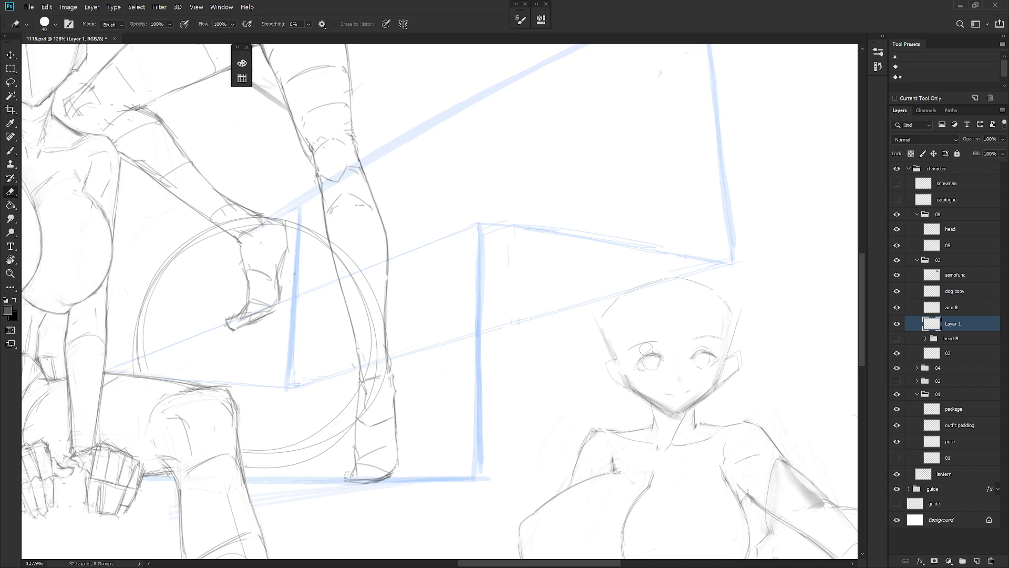
key(b)
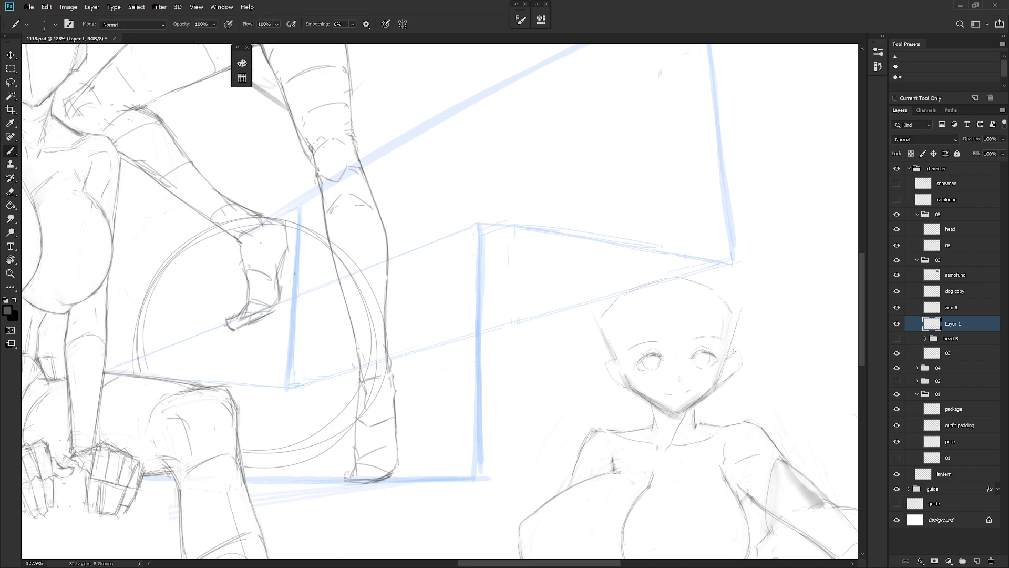
key(e)
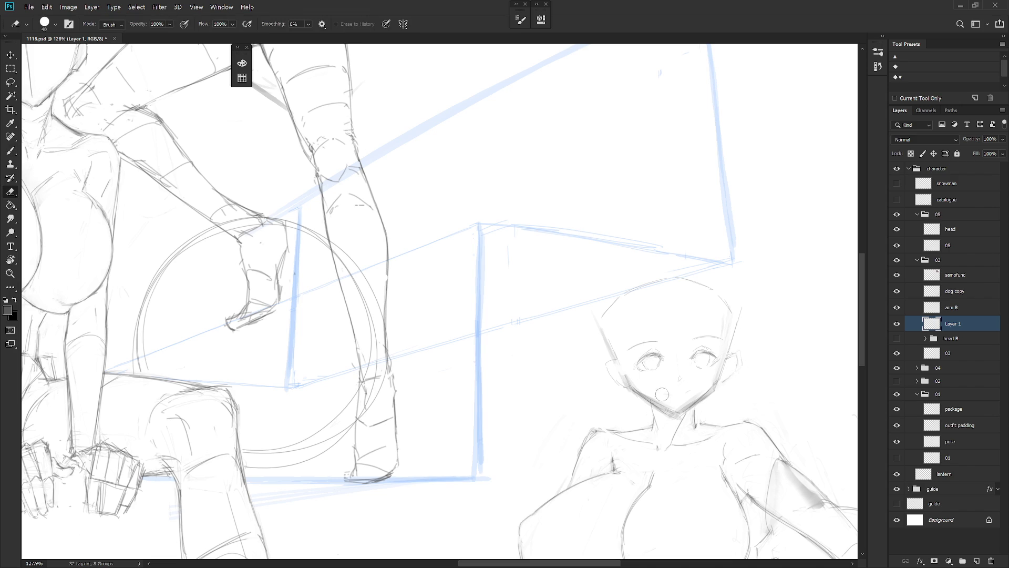
drag(663, 394, 685, 391)
key(b)
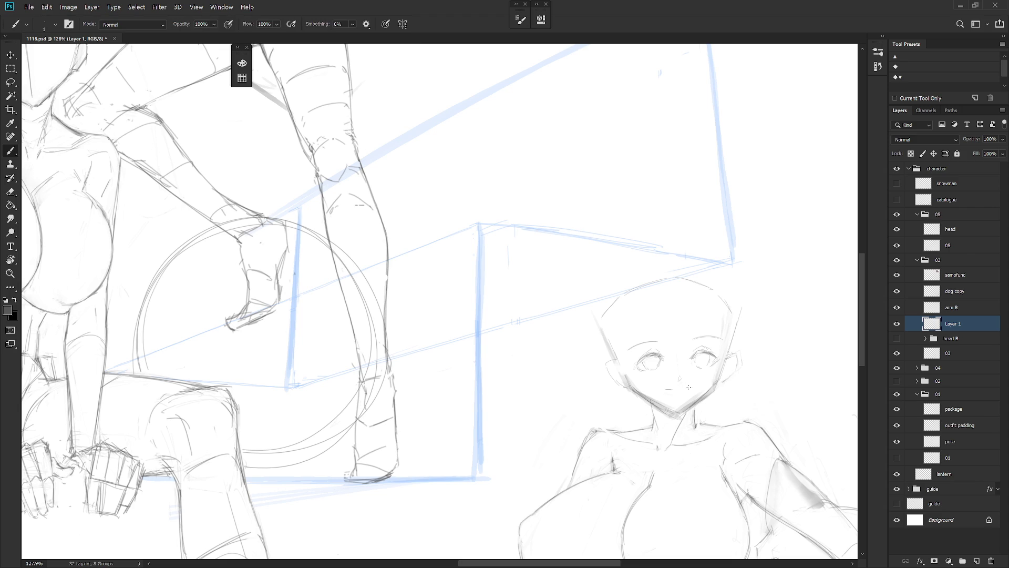
- Sketch pencil strokes around the left eye, along its lower edge and lower-left
key(e)
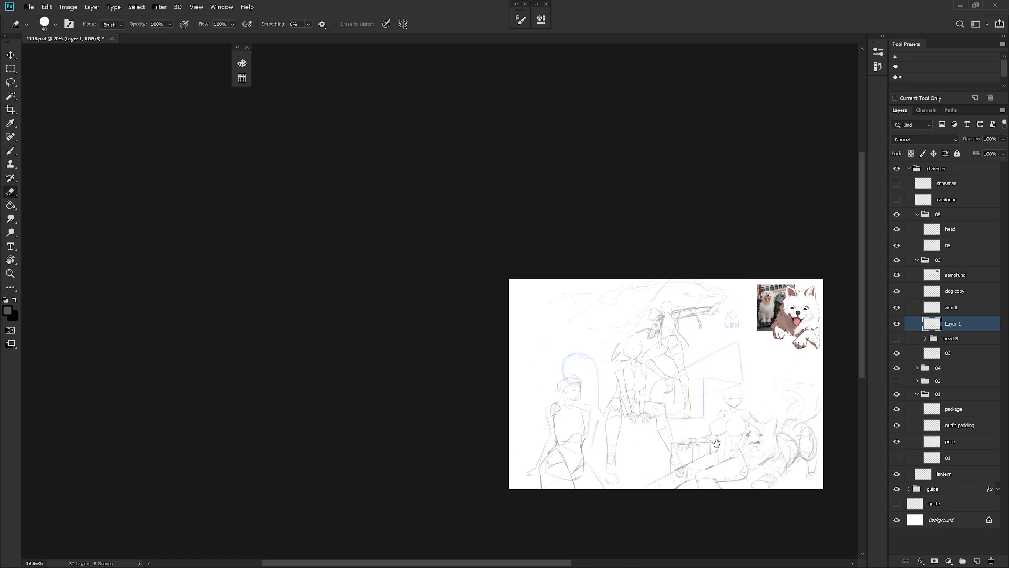
scroll(707, 397, down, 10)
scroll(710, 400, up, 6)
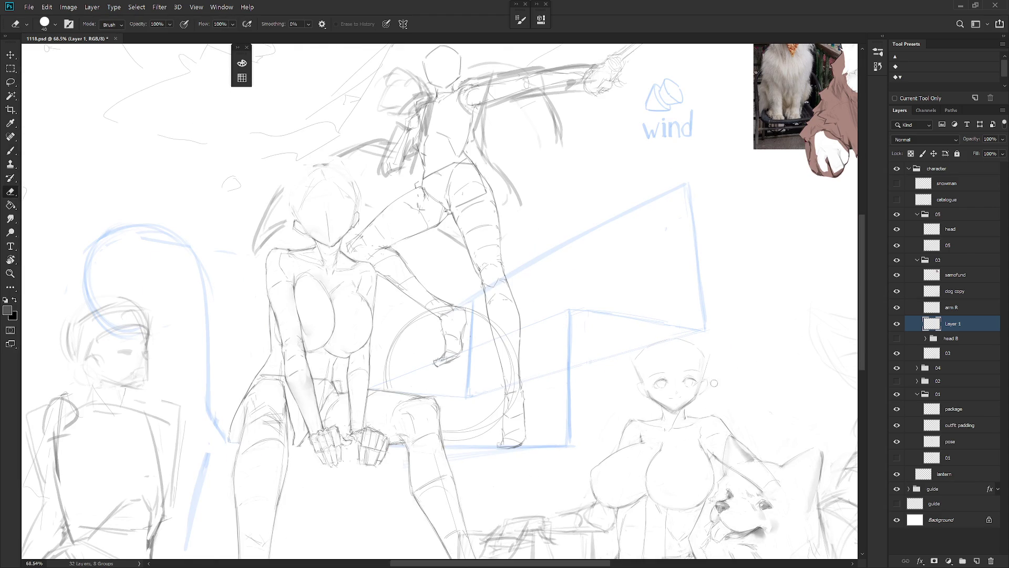
scroll(685, 382, up, 5)
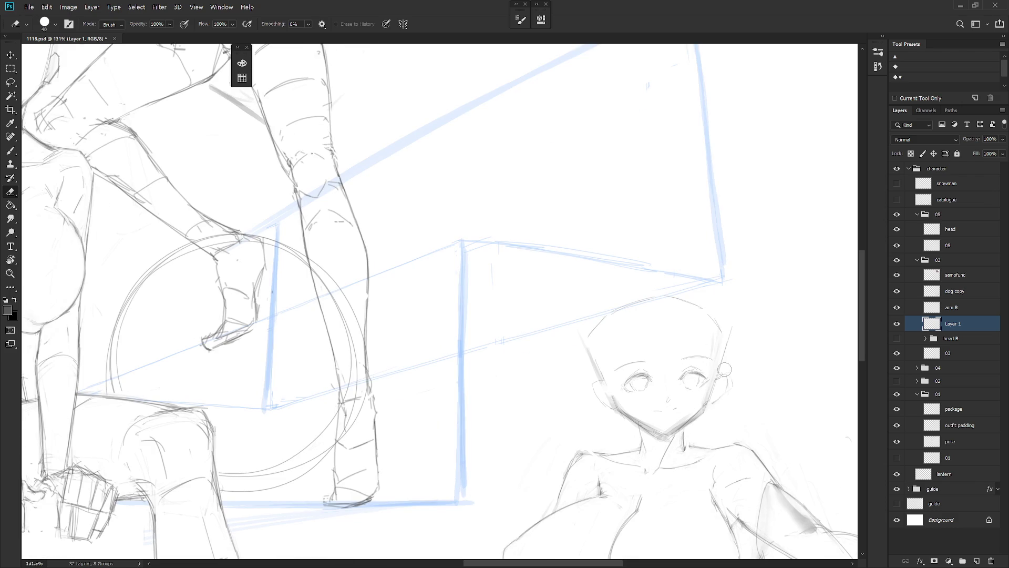
key(b)
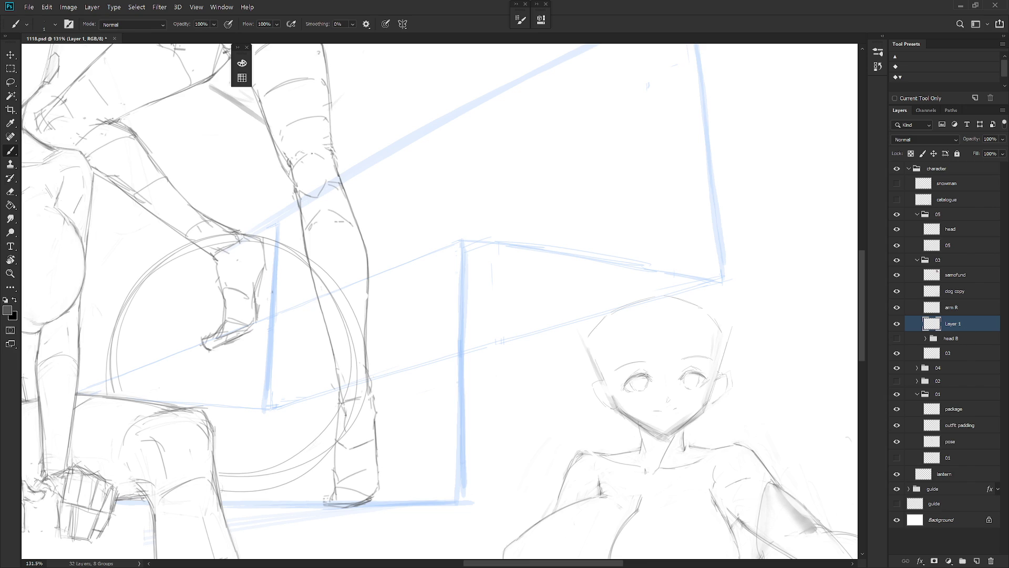
drag(645, 373, 625, 388)
mouse_move(626, 390)
mouse_down()
mouse_move(635, 389)
mouse_move(624, 393)
mouse_up()
drag(637, 385, 626, 391)
- Erase the stray marks at the left eye's lower-left
key(e)
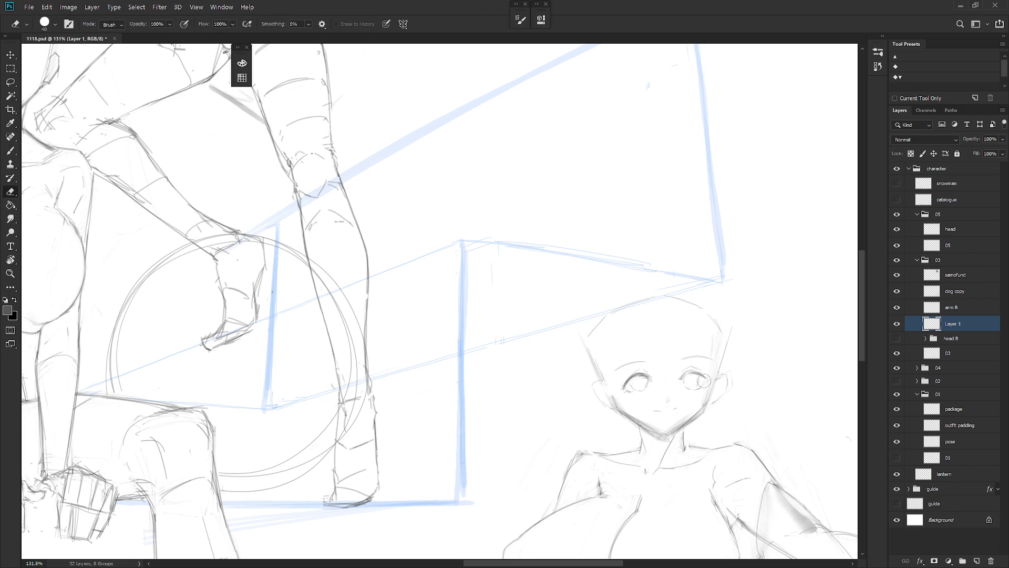
drag(625, 386, 627, 385)
key(b)
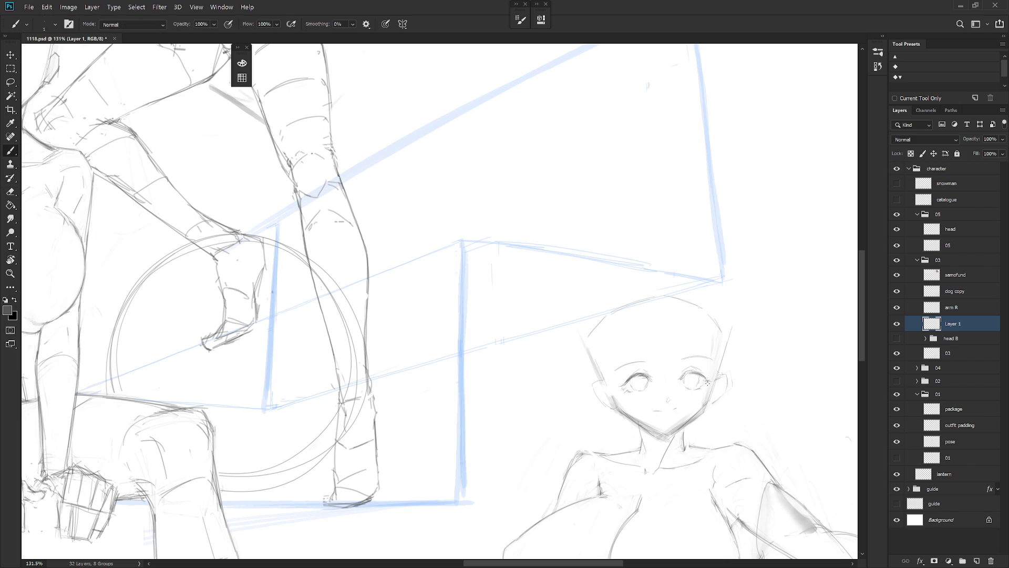
- Add a short stroke near the neck and erase the stray strokes beside the right eye
scroll(751, 376, down, 5)
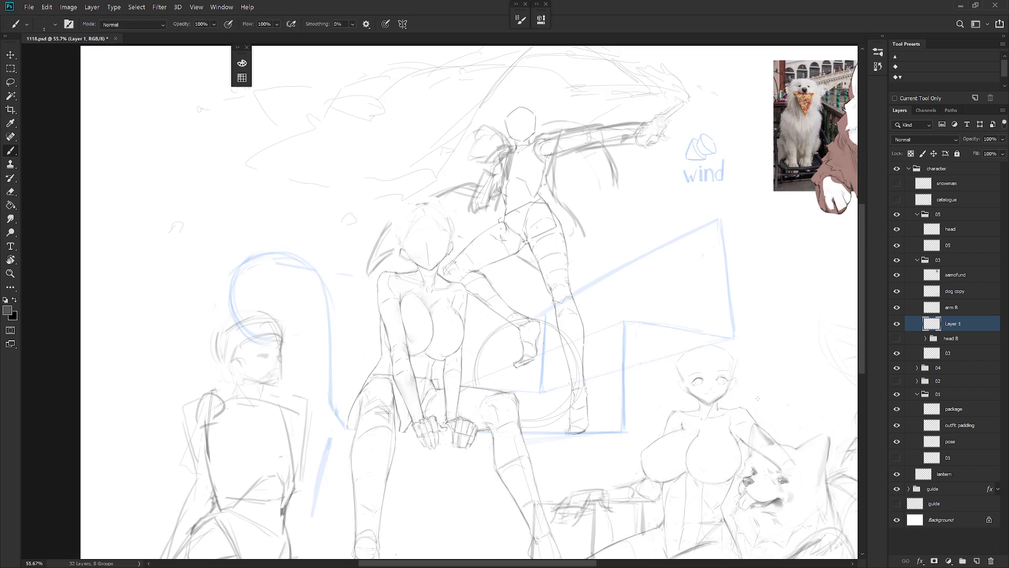
scroll(715, 379, up, 4)
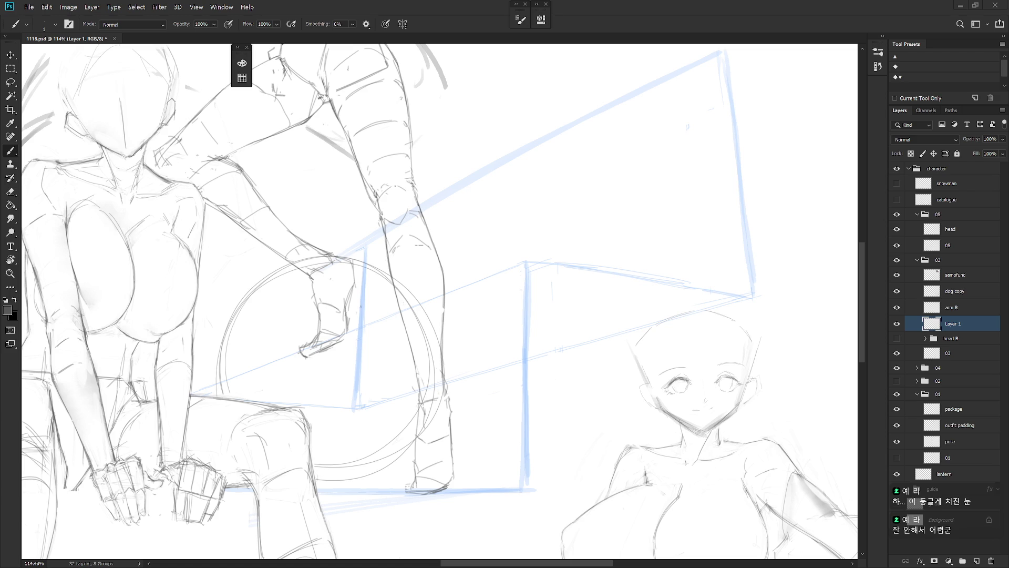
drag(720, 430, 723, 443)
key(ctrl+minus)
scroll(699, 381, up, 3)
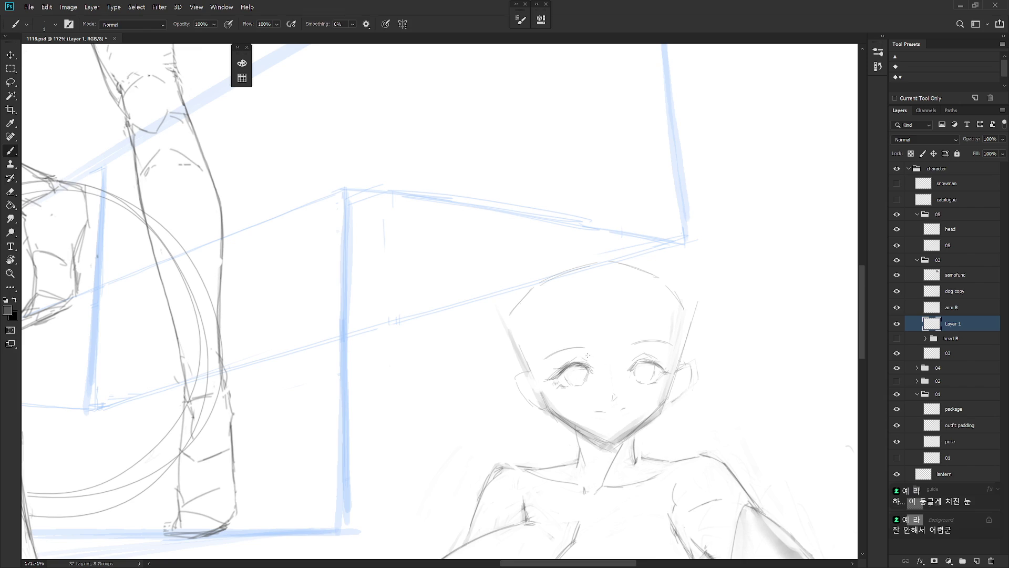
drag(673, 363, 663, 371)
key(ctrl+z)
key(e)
drag(641, 378, 635, 371)
key(b)
- Lasso the girl's left eye and put it into Free Transform
scroll(654, 377, down, 5)
scroll(705, 350, up, 5)
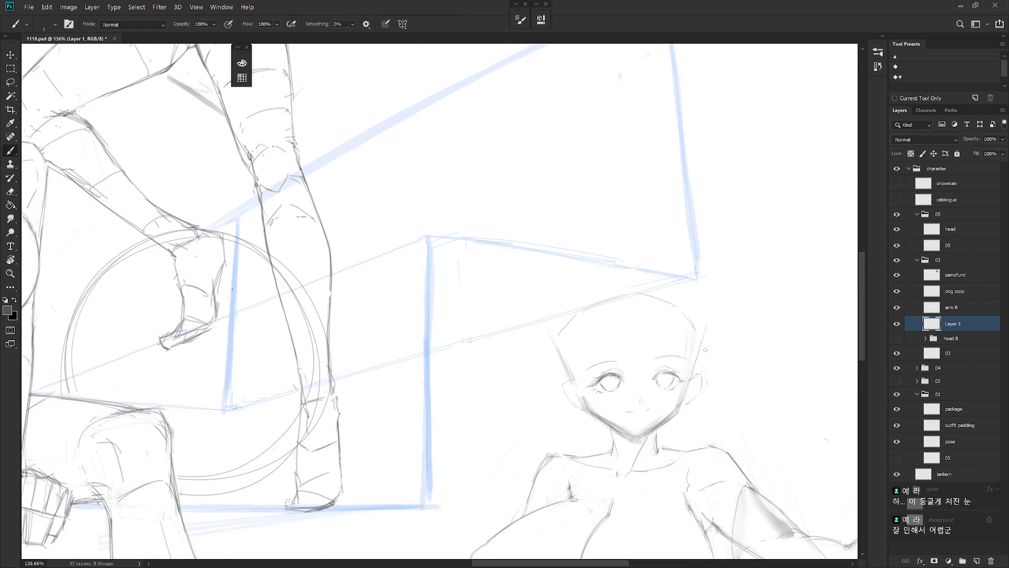
key(l)
mouse_move(628, 391)
mouse_down()
mouse_move(633, 374)
mouse_move(614, 366)
mouse_move(584, 386)
mouse_move(622, 395)
mouse_move(623, 368)
mouse_move(635, 364)
mouse_move(582, 399)
mouse_up()
key(ctrl+t)
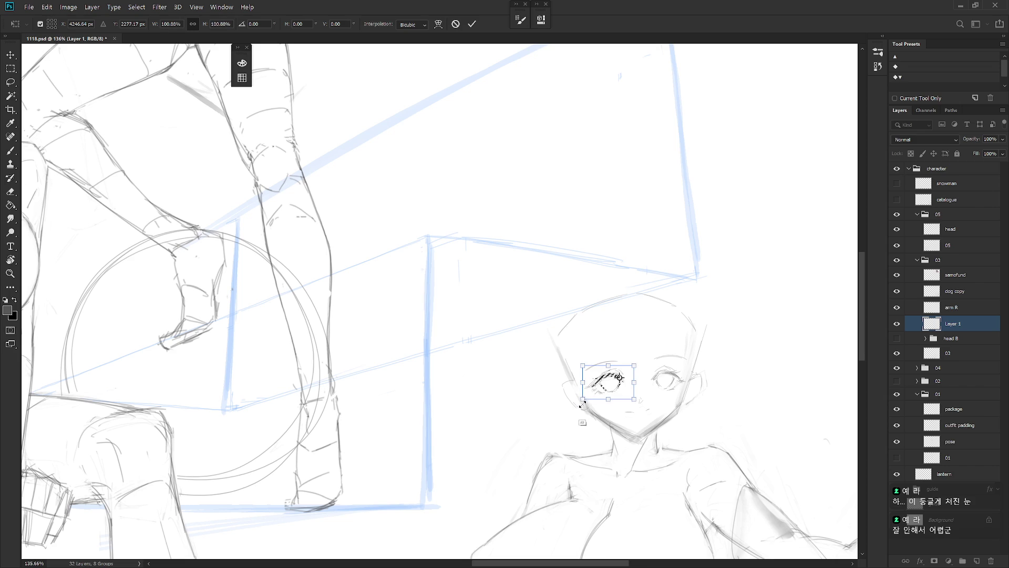
- Commit the left eye's transform, deselect, and shade both eyes grey with the Pencil
key(Return)
key(ctrl+d)
key(b)
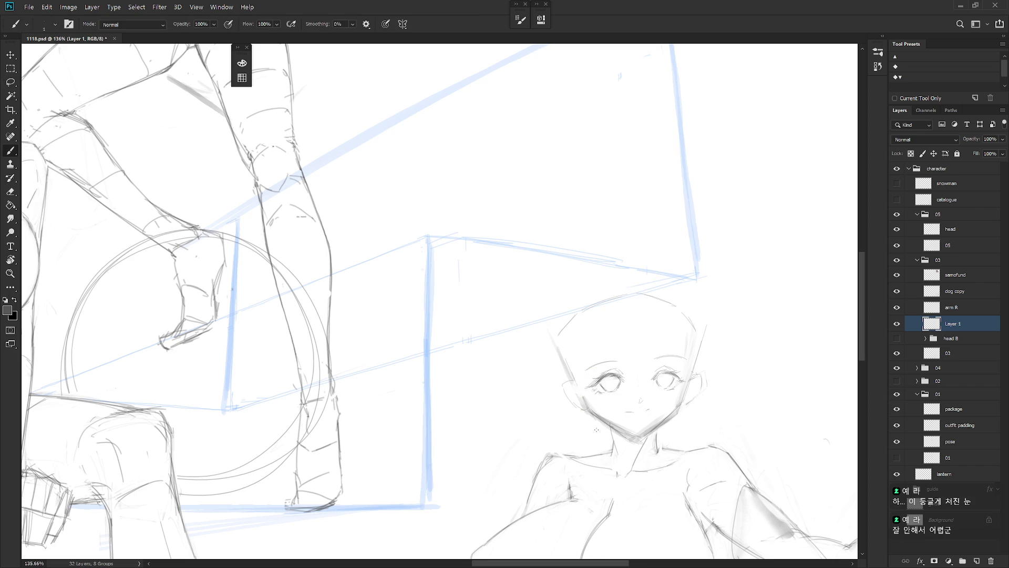
key(shift+b)
drag(602, 375, 610, 393)
drag(663, 374, 660, 380)
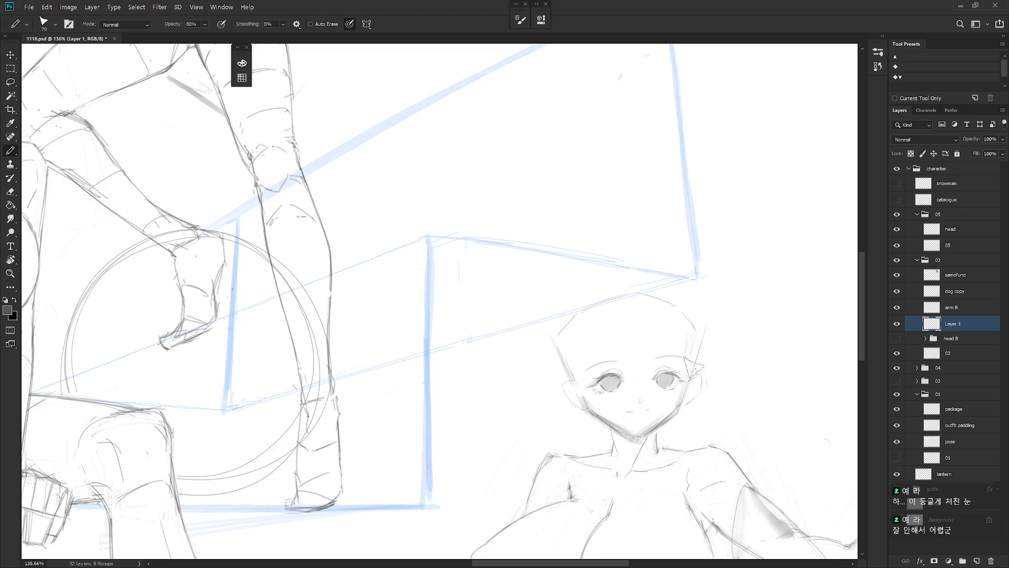
- Tilt the view for a better angle, then bring the face and neck back into view
scroll(705, 405, down, 5)
scroll(736, 437, up, 3)
key(e)
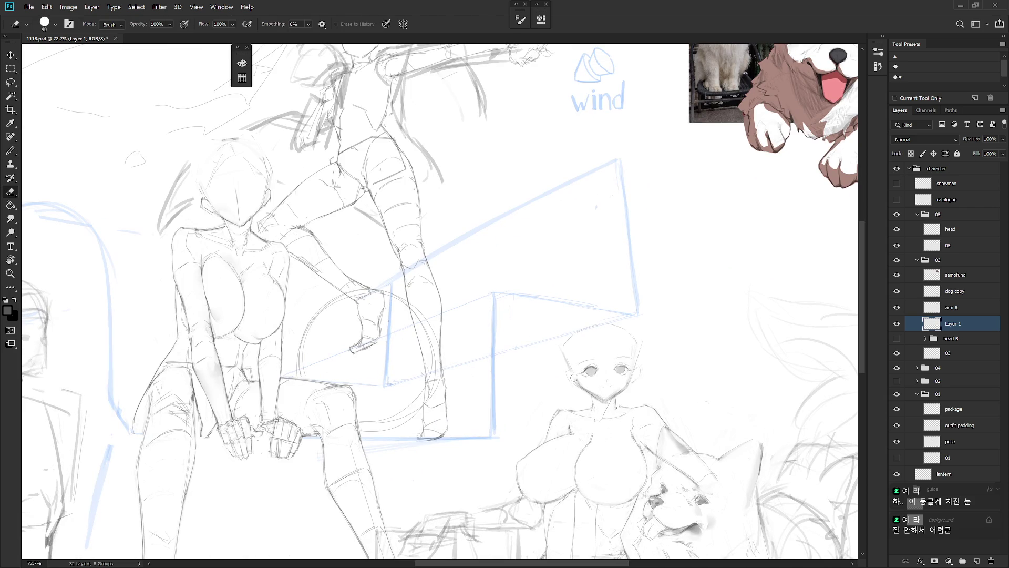
key(b)
key(shift+b)
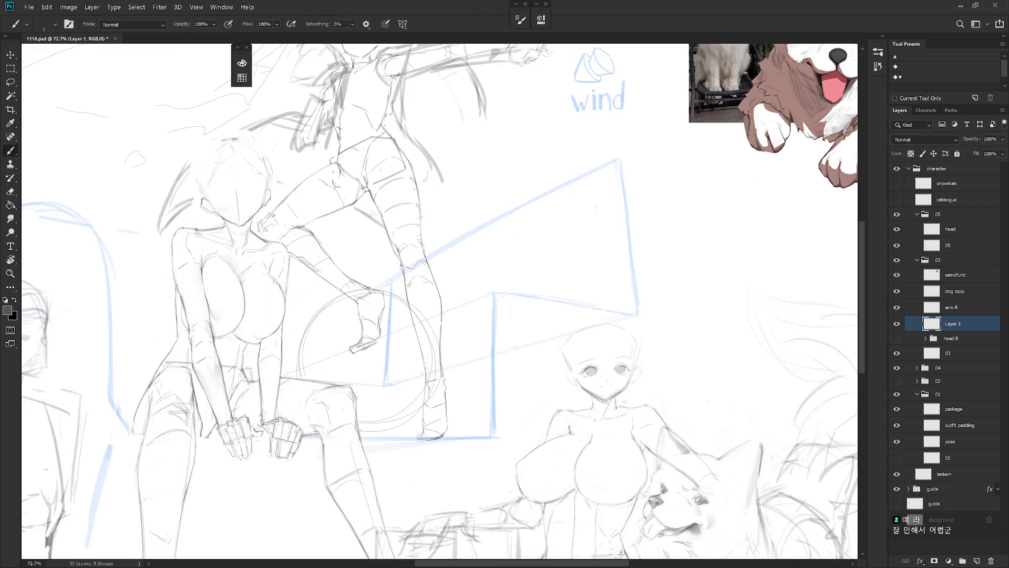
scroll(640, 389, up, 3)
drag(641, 389, 526, 363)
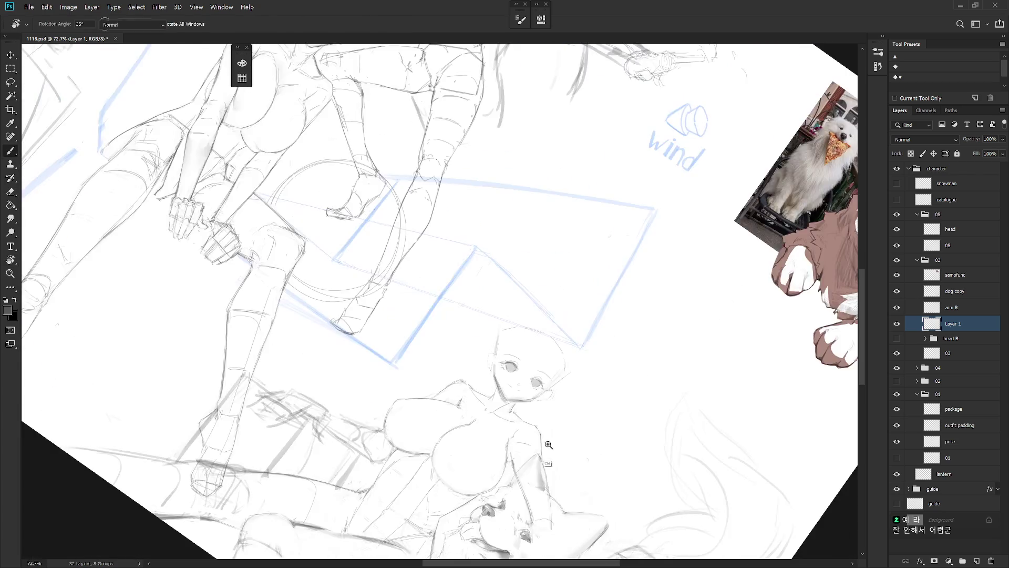
scroll(525, 363, up, 3)
key(e)
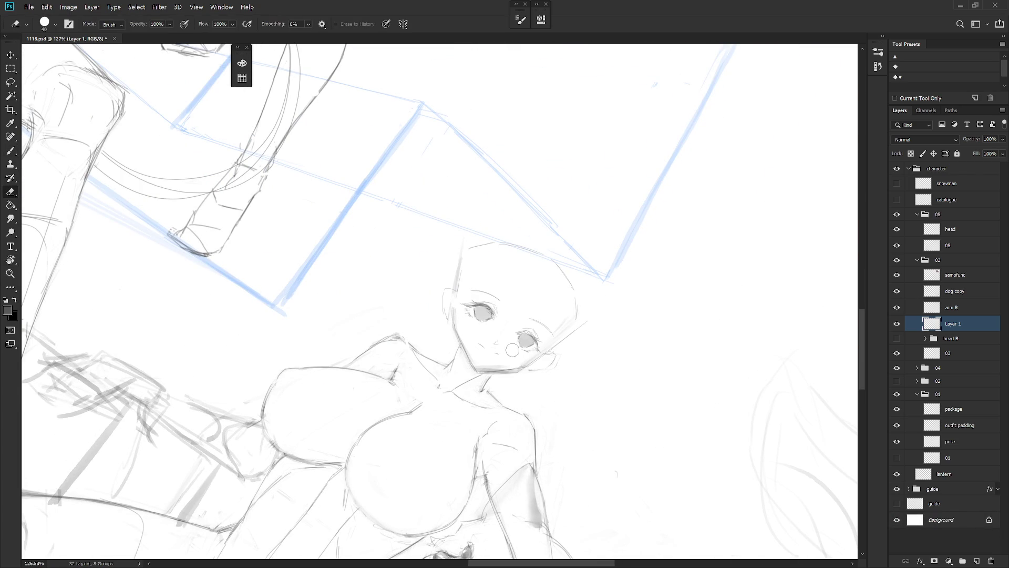
drag(513, 350, 547, 391)
drag(565, 351, 539, 413)
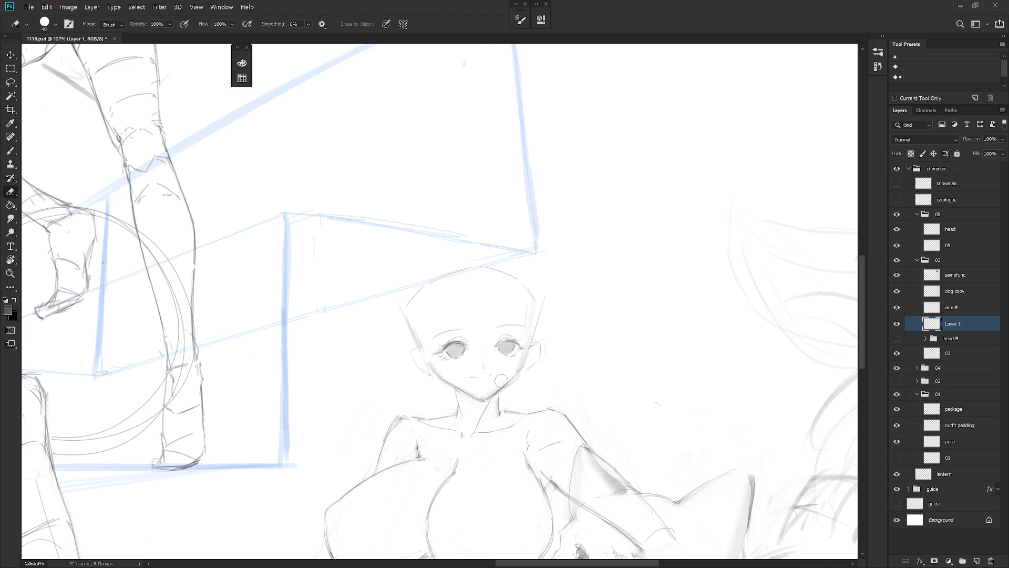
- Rotate the canvas about 30° clockwise, then reset it upright with a 1 px brush
key(b)
key(e)
drag(502, 387, 423, 379)
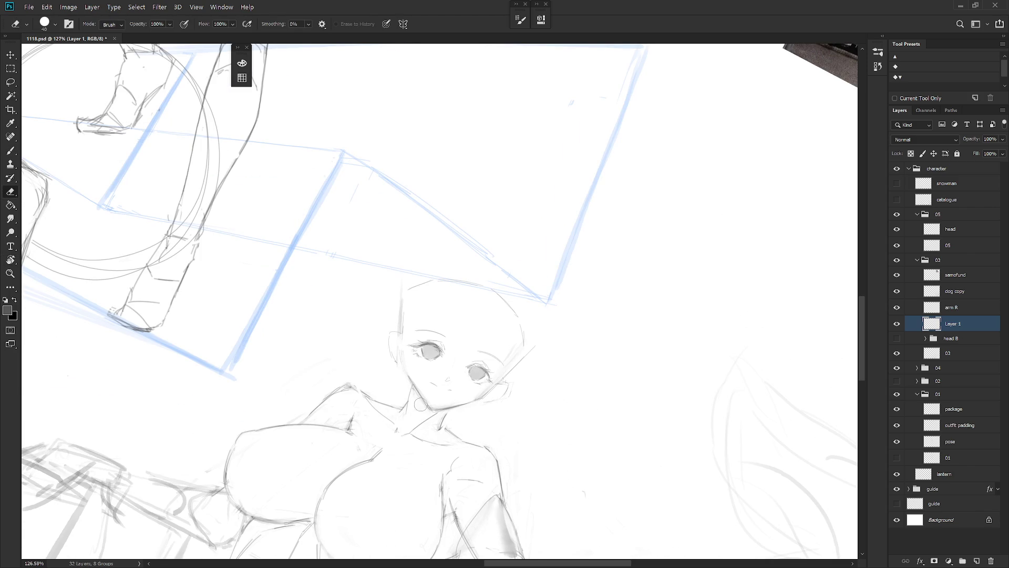
key(b)
key(e)
drag(463, 406, 505, 447)
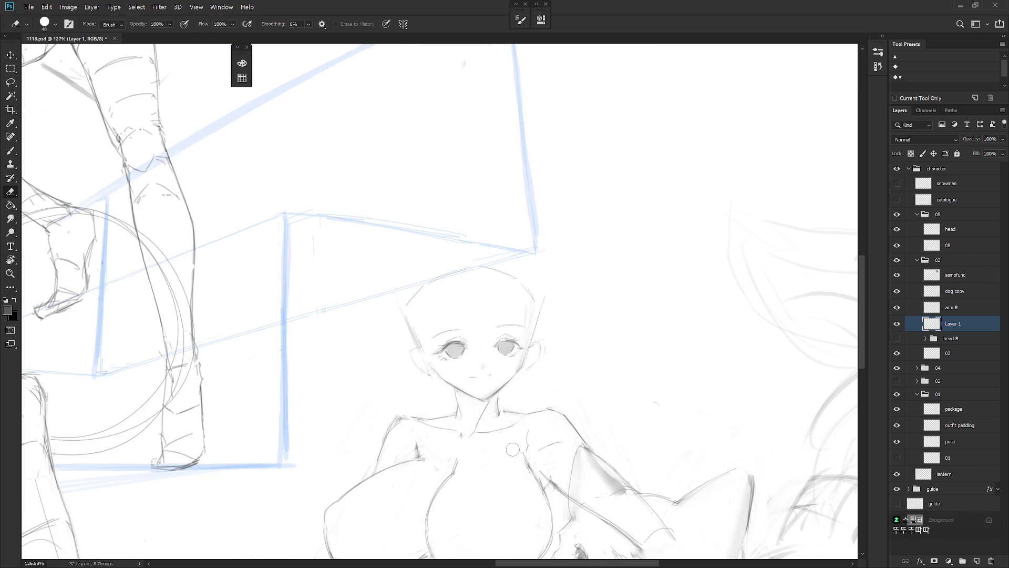
key(b)
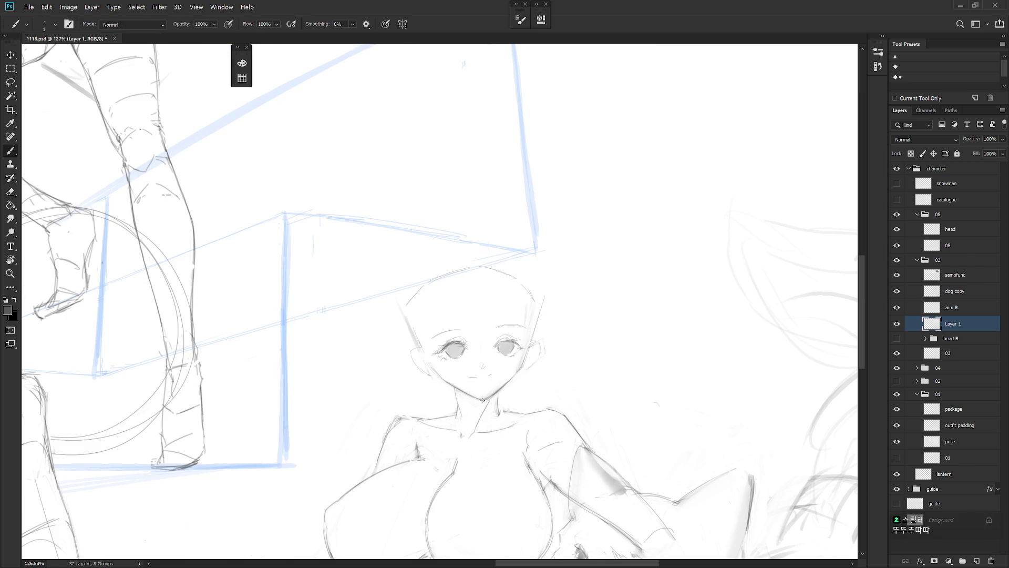
key(e)
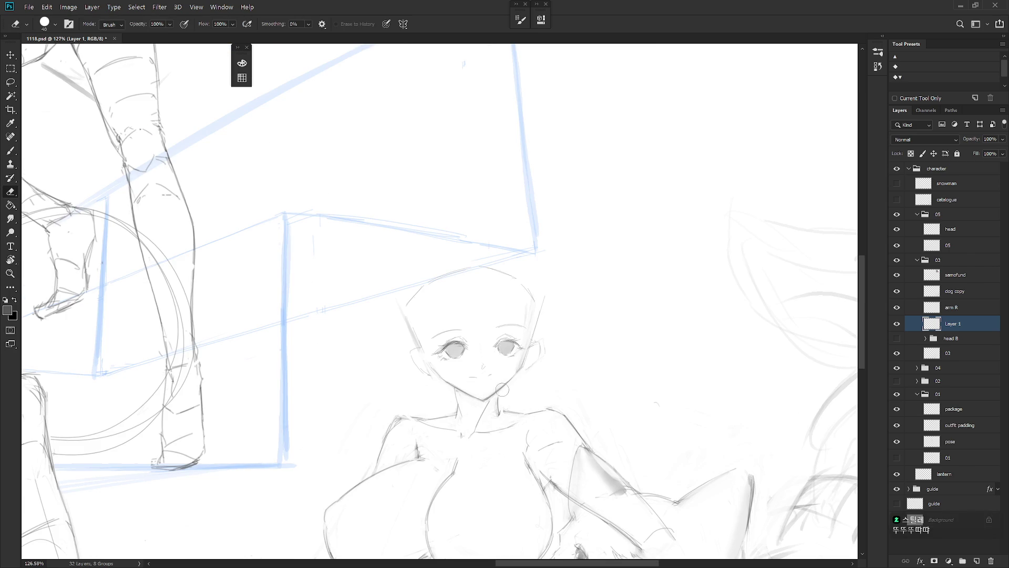
key(b)
- Pick a colour from the sketch and touch up the lashes of both eyes
scroll(525, 371, down, 5)
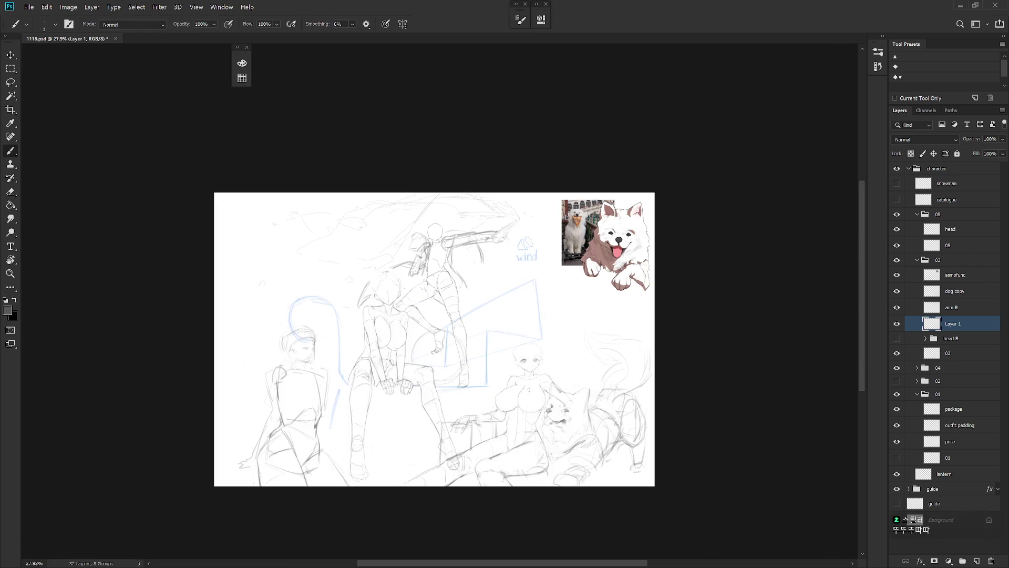
scroll(536, 368, up, 4)
scroll(493, 366, up, 3)
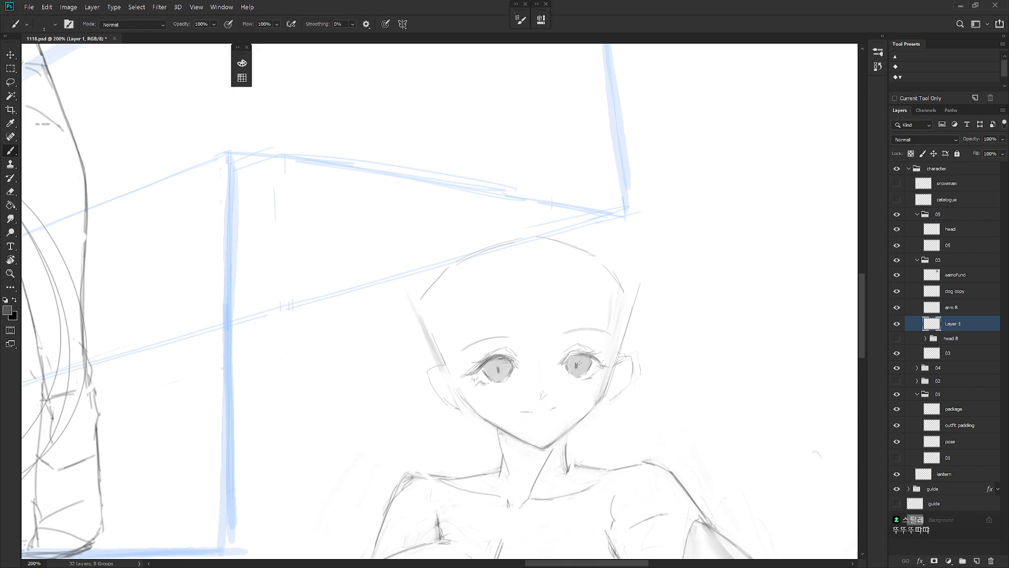
scroll(600, 338, down, 5)
scroll(562, 358, up, 4)
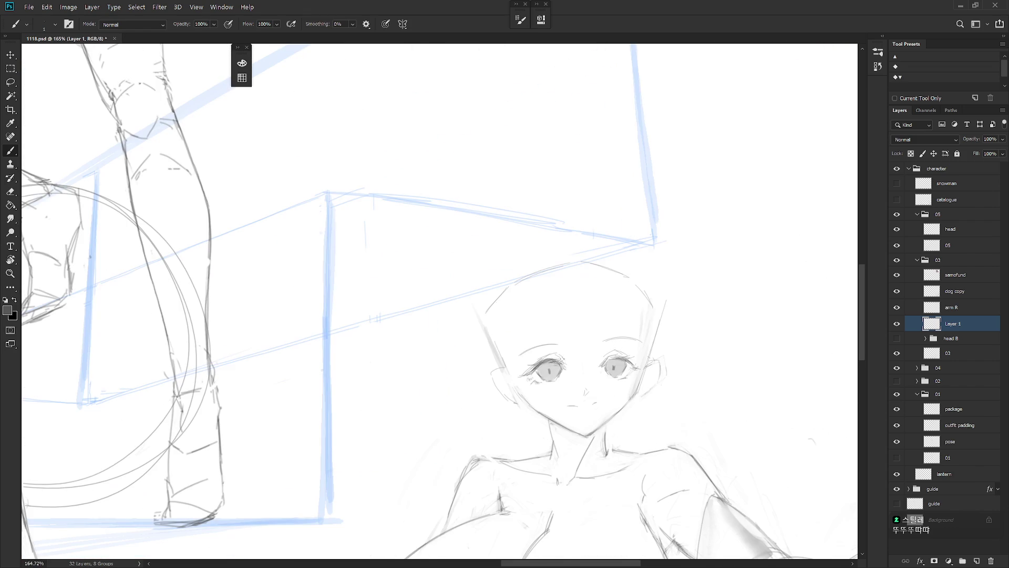
alt+click(561, 363)
drag(632, 370, 629, 363)
drag(526, 374, 531, 378)
drag(605, 363, 608, 367)
- Mirror the canvas horizontally to check the face
scroll(662, 351, down, 5)
scroll(662, 351, up, 4)
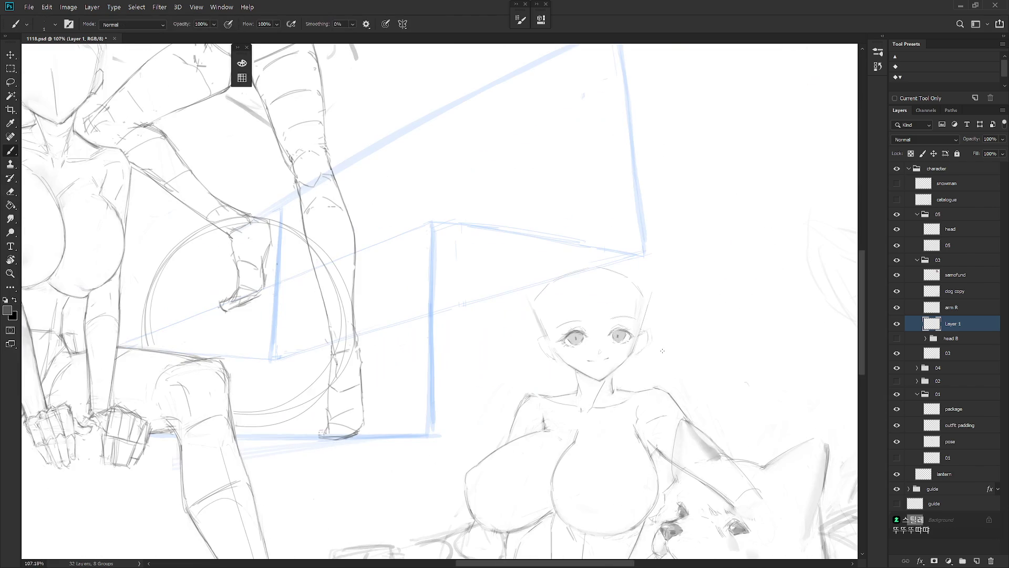
key(e)
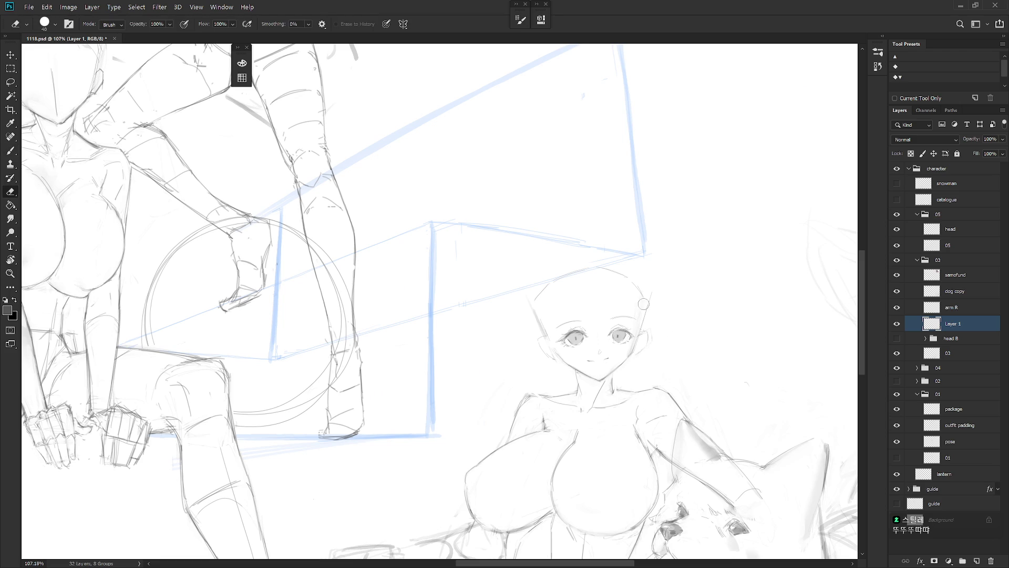
key(b)
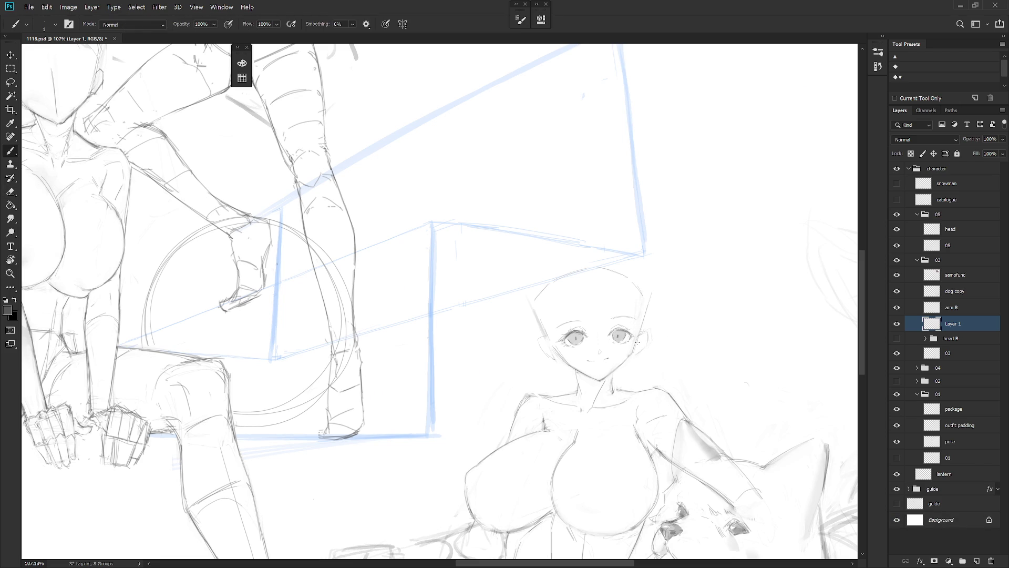
key(e)
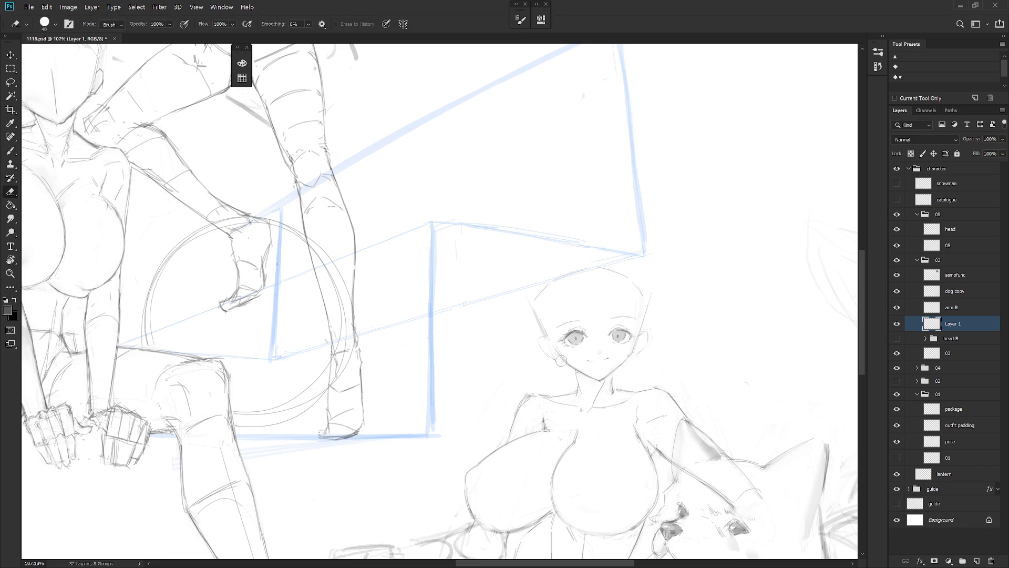
key(b)
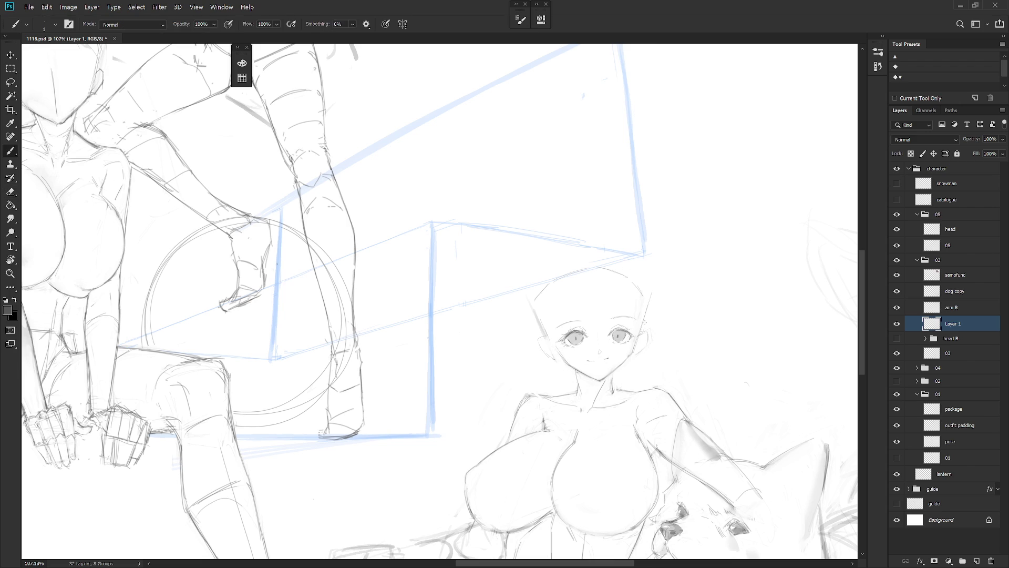
scroll(663, 367, down, 5)
key(ctrl+shift+h)
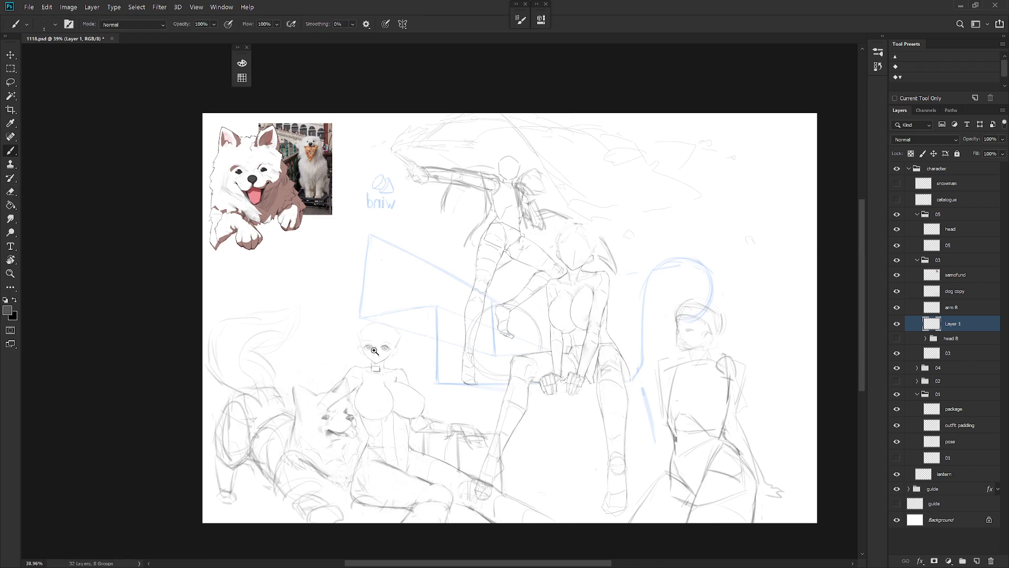
- Lasso the right eye's iris, add dark strokes to the left eye, and recheck mirrored
scroll(560, 393, up, 5)
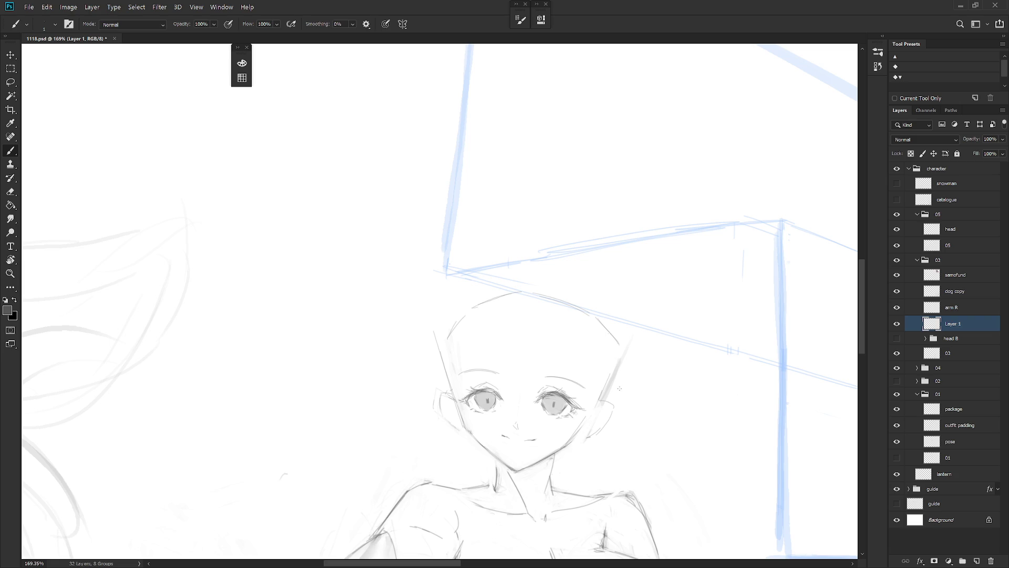
key(l)
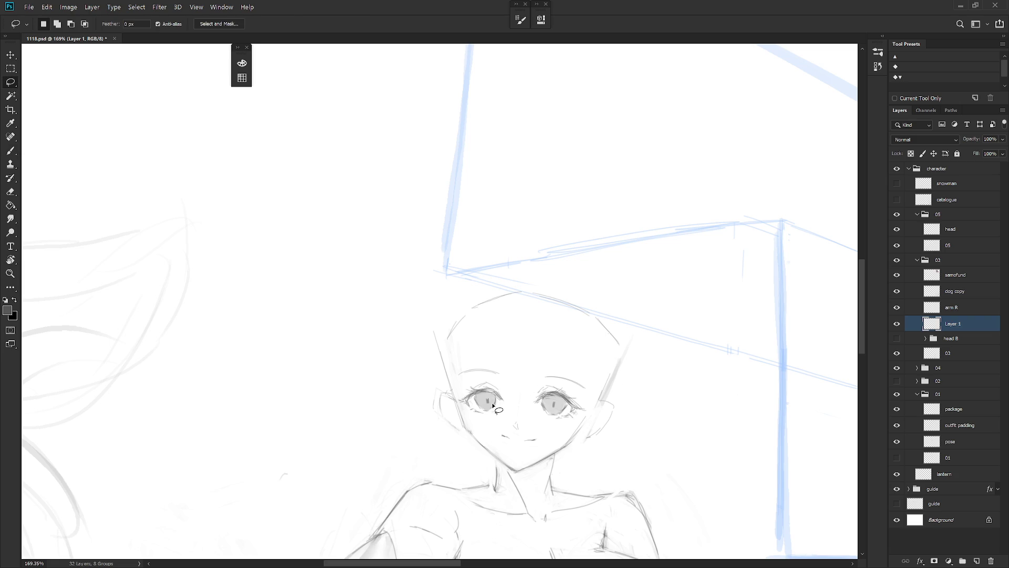
mouse_move(574, 409)
mouse_down()
mouse_move(558, 414)
mouse_move(573, 408)
mouse_up()
key(b)
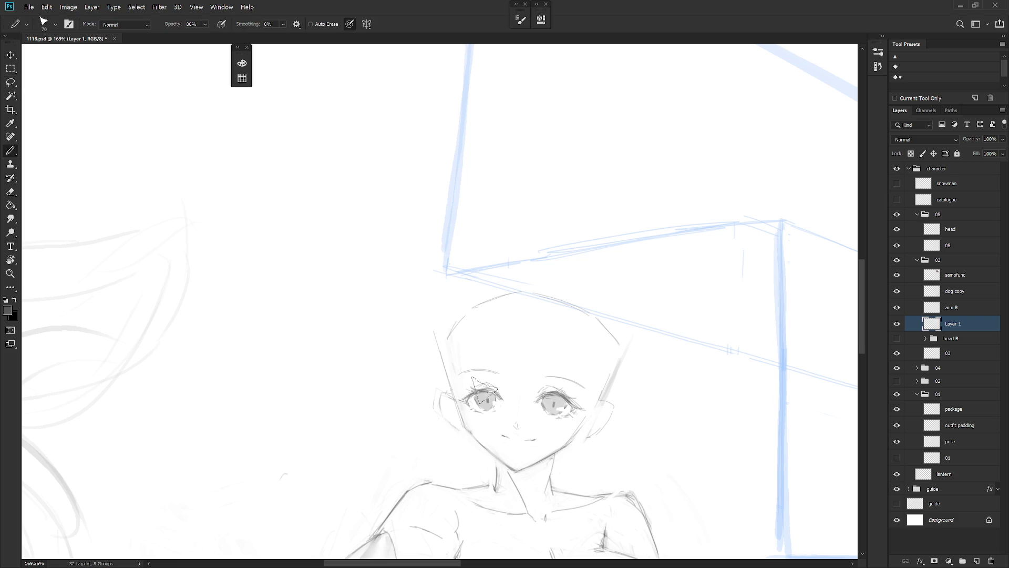
drag(494, 393, 474, 381)
scroll(611, 415, down, 5)
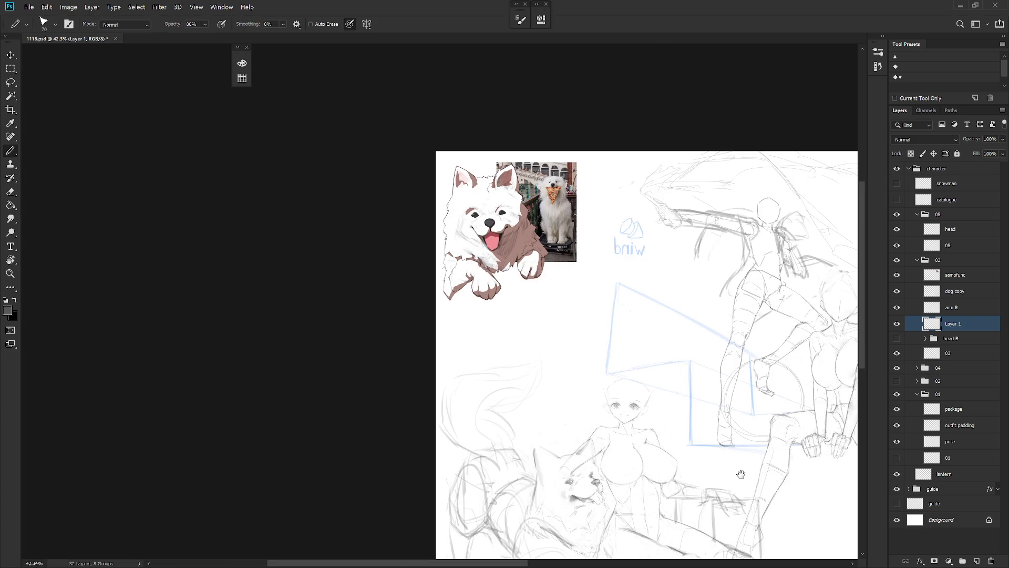
scroll(696, 452, down, 2)
key(h)
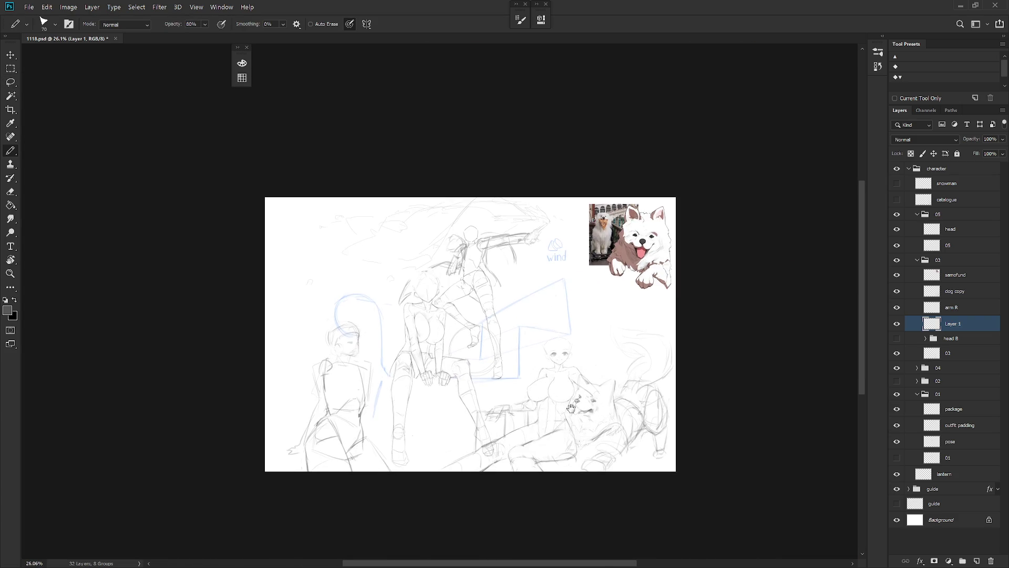
scroll(595, 368, up, 5)
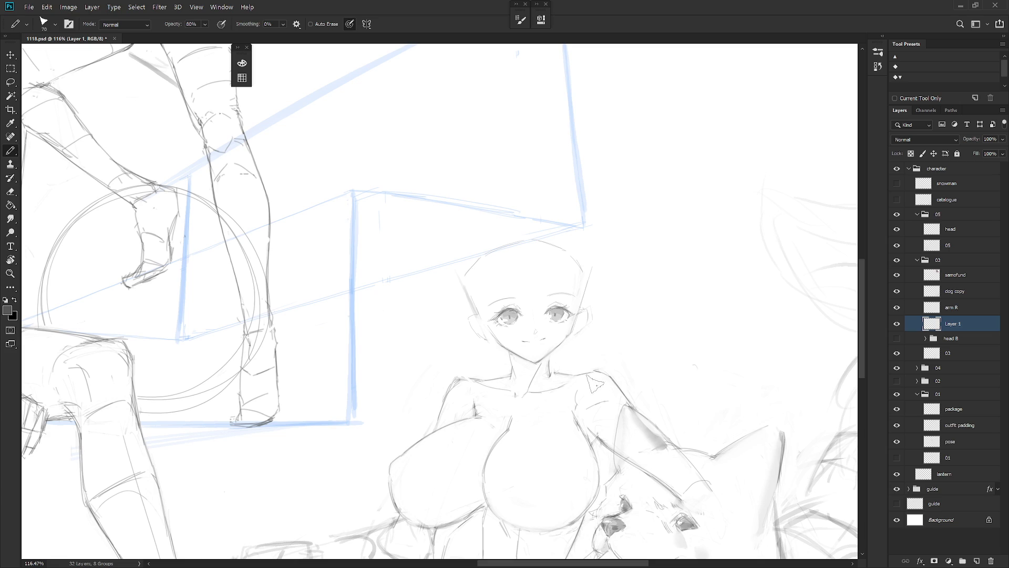
key(b)
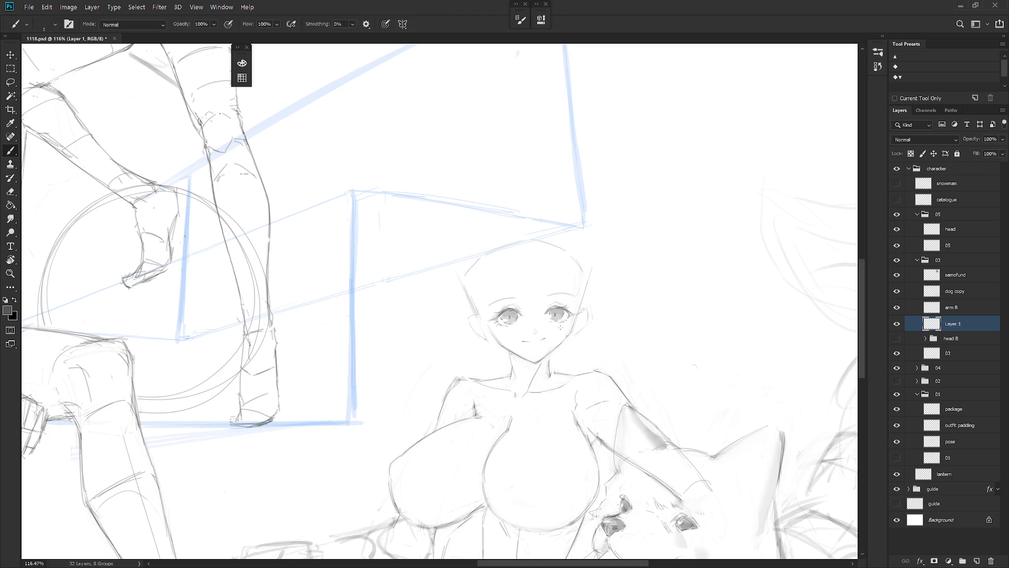
- Lasso the face area and resize it with Free Transform
key(l)
mouse_move(542, 345)
mouse_down()
mouse_move(582, 311)
mouse_move(501, 288)
mouse_move(490, 324)
mouse_move(543, 347)
mouse_move(553, 325)
mouse_up()
key(ctrl+t)
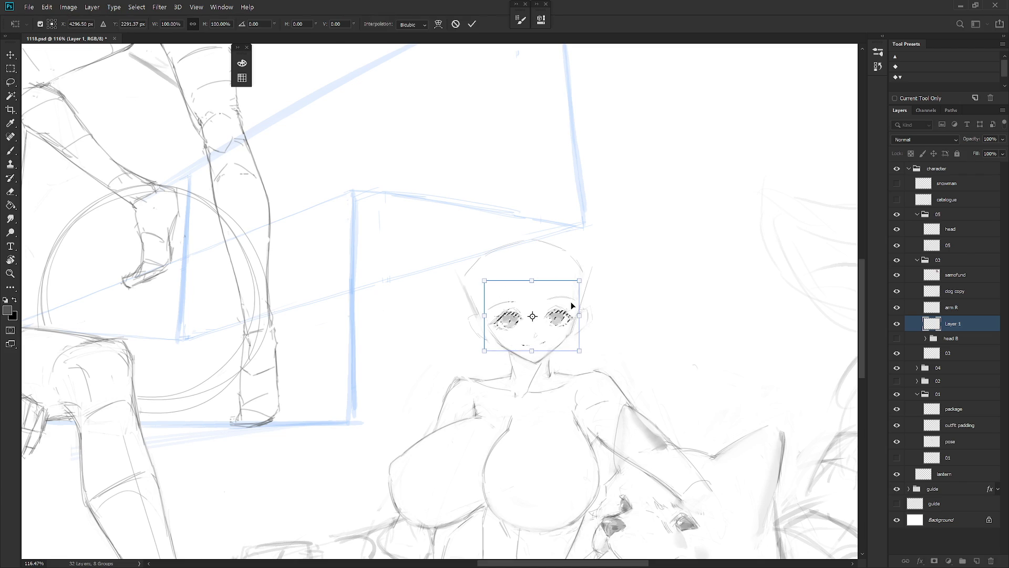
key(Return)
scroll(601, 354, down, 5)
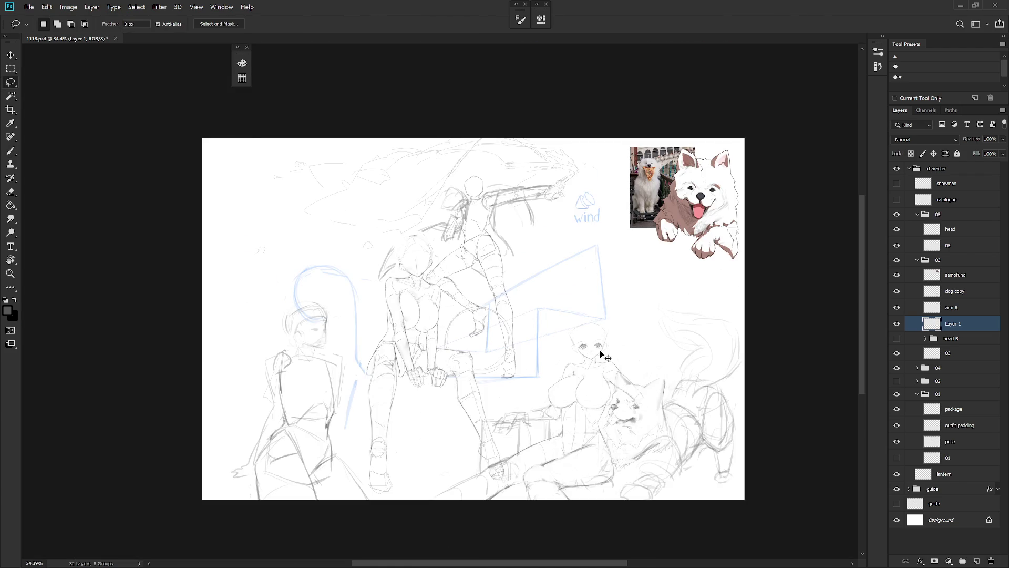
scroll(601, 355, up, 5)
key(b)
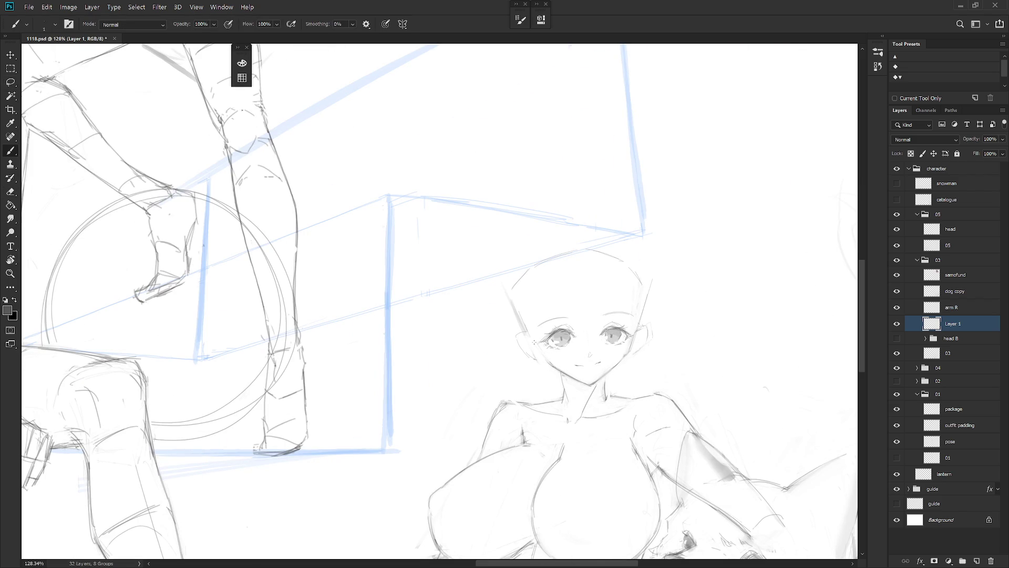
- Sketch the head's upper-left outline and a stroke at the top of the head
scroll(653, 400, down, 5)
scroll(654, 389, up, 3)
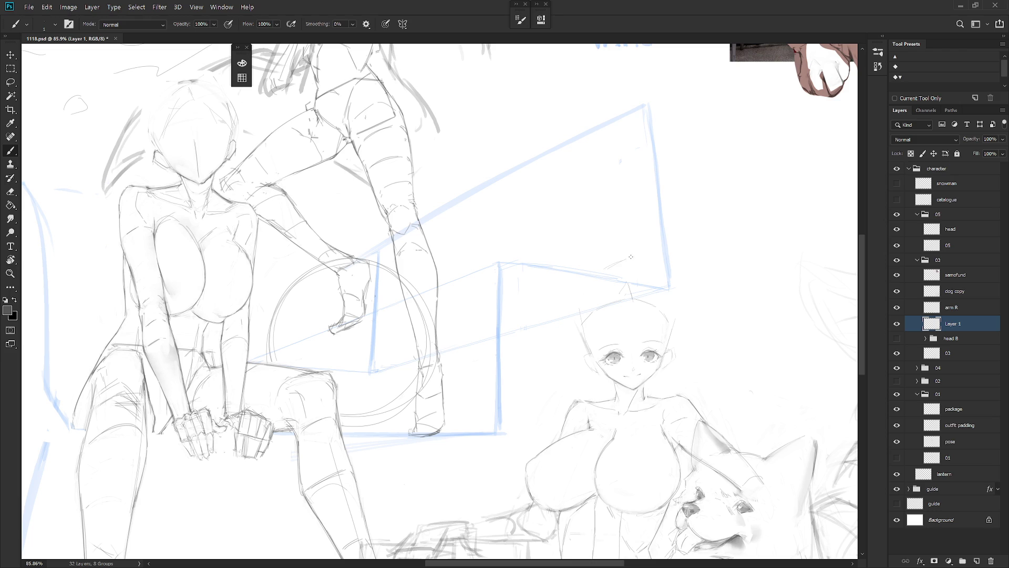
drag(583, 298, 577, 315)
drag(619, 288, 633, 283)
- Lasso the left part of the face and copy it onto a new Layer 2
key(l)
mouse_move(614, 332)
mouse_down()
mouse_move(598, 363)
mouse_move(629, 385)
mouse_move(667, 362)
mouse_move(597, 334)
mouse_up()
key(ctrl+j)
- Nudge the copied face content slightly down, fit the canvas, and mirror it to check
key(v)
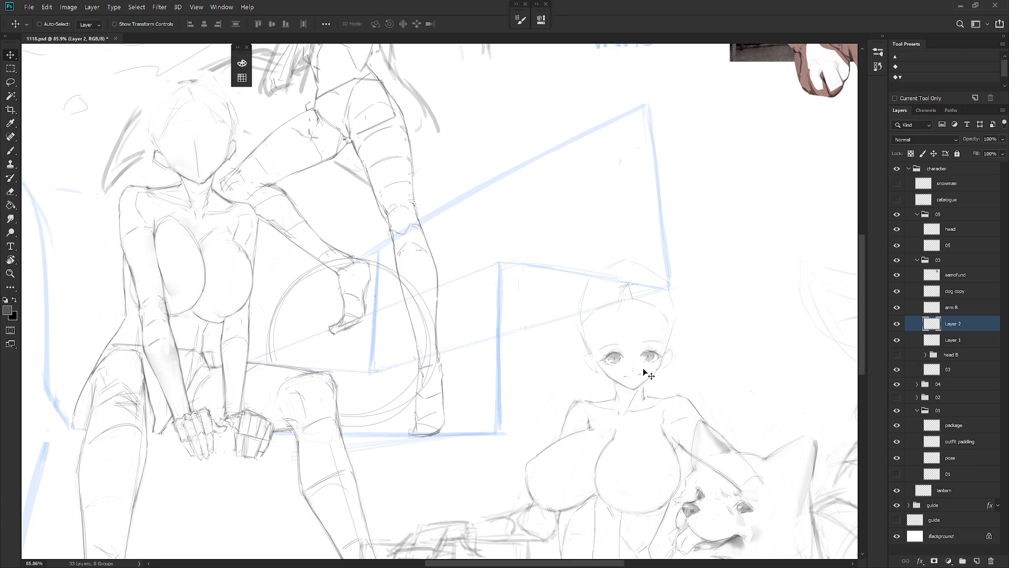
drag(643, 370, 647, 374)
key(ctrl+0)
key(b)
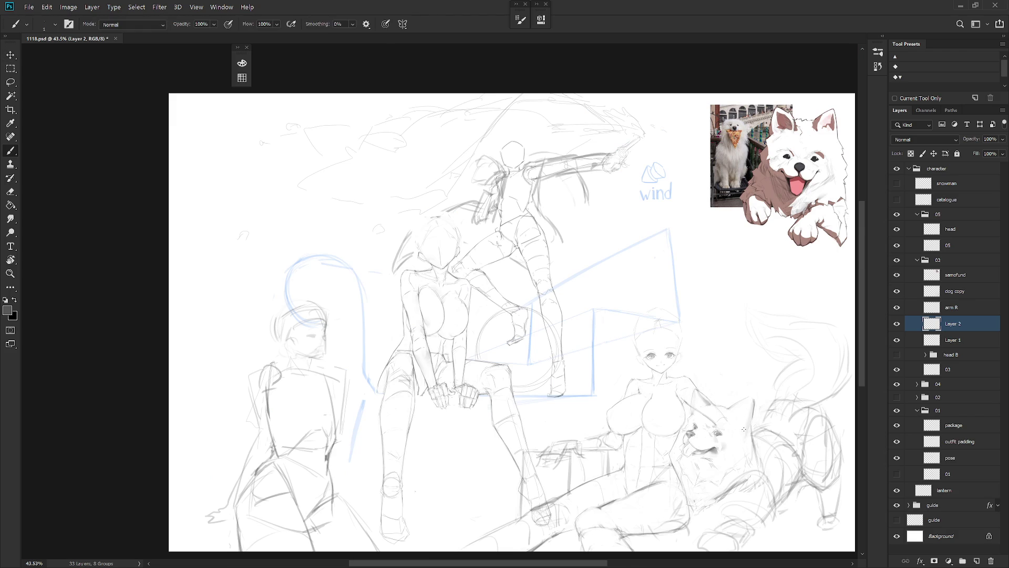
scroll(744, 430, down, 2)
key(ctrl+shift+h)
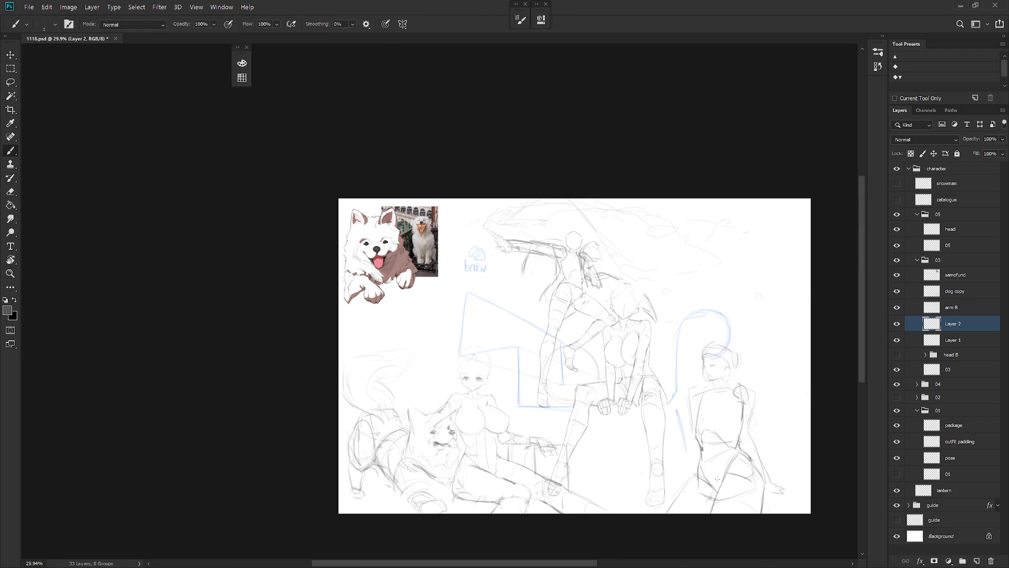
scroll(471, 381, up, 5)
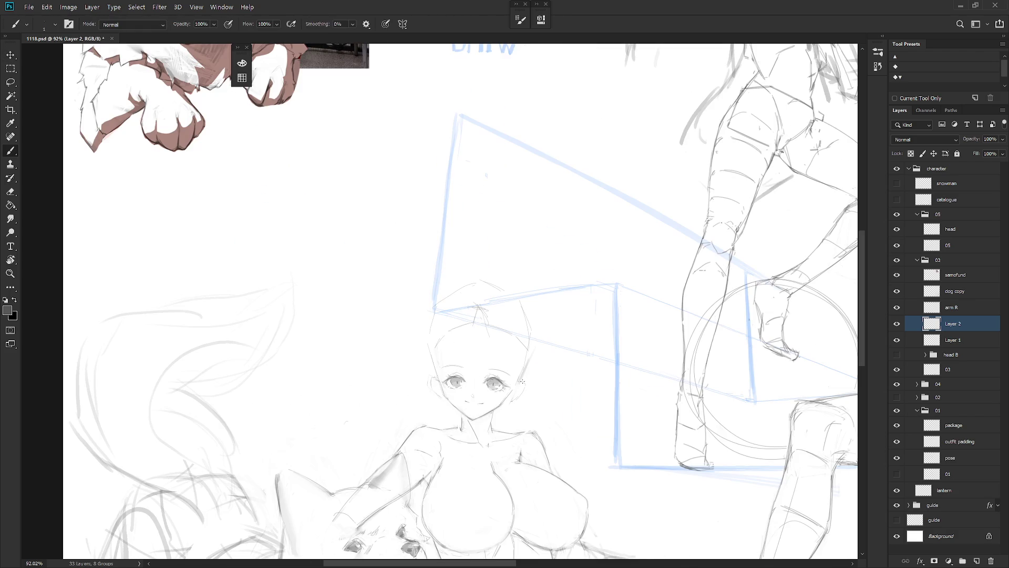
scroll(499, 383, up, 4)
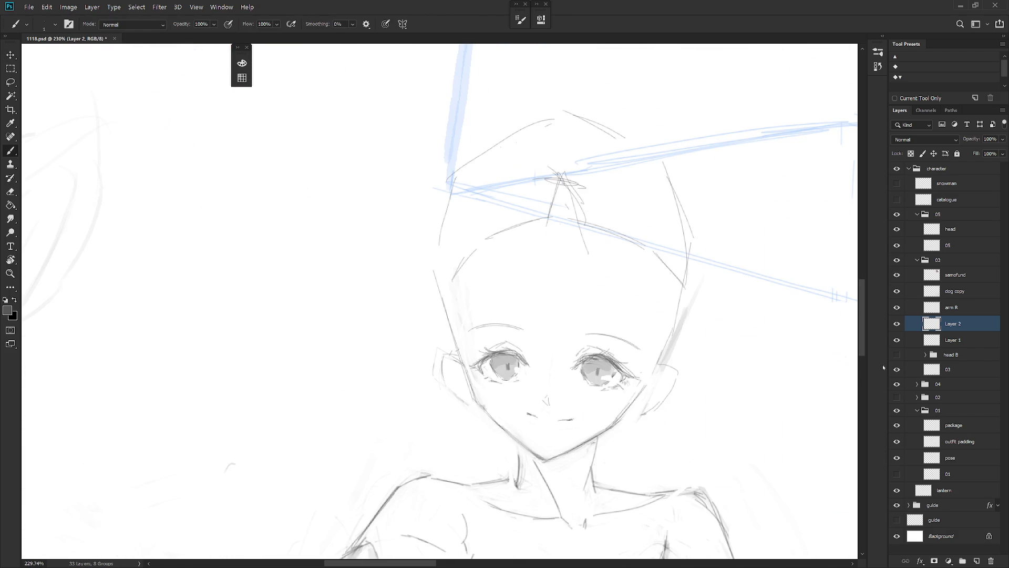
- Transform the lassoed left eye, deselect, and darken its upper lashes
key(l)
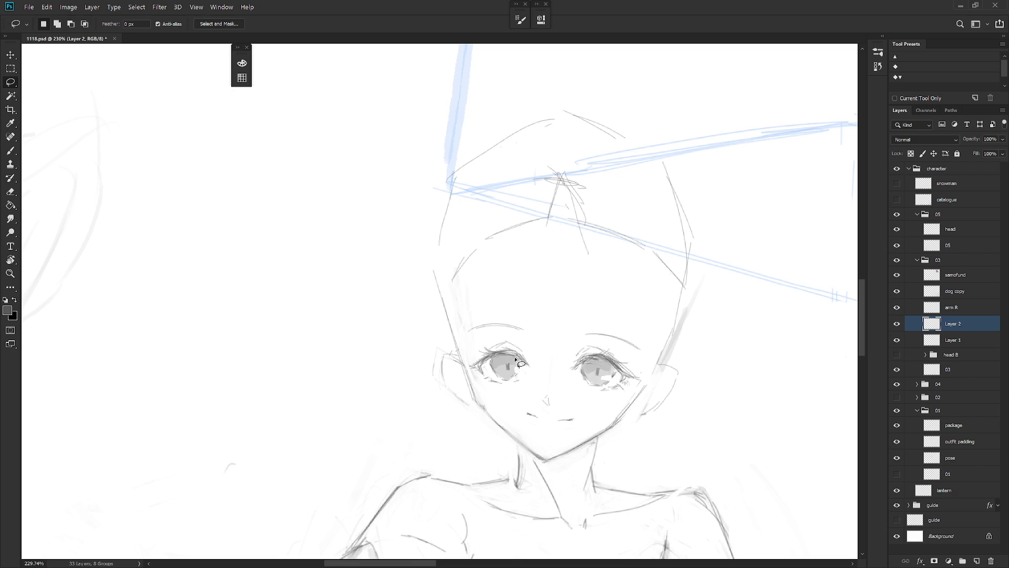
mouse_move(489, 368)
mouse_down()
mouse_move(502, 387)
mouse_move(528, 376)
mouse_move(517, 363)
mouse_move(521, 376)
mouse_up()
key(ctrl+t)
key(Return)
key(ctrl+d)
key(b)
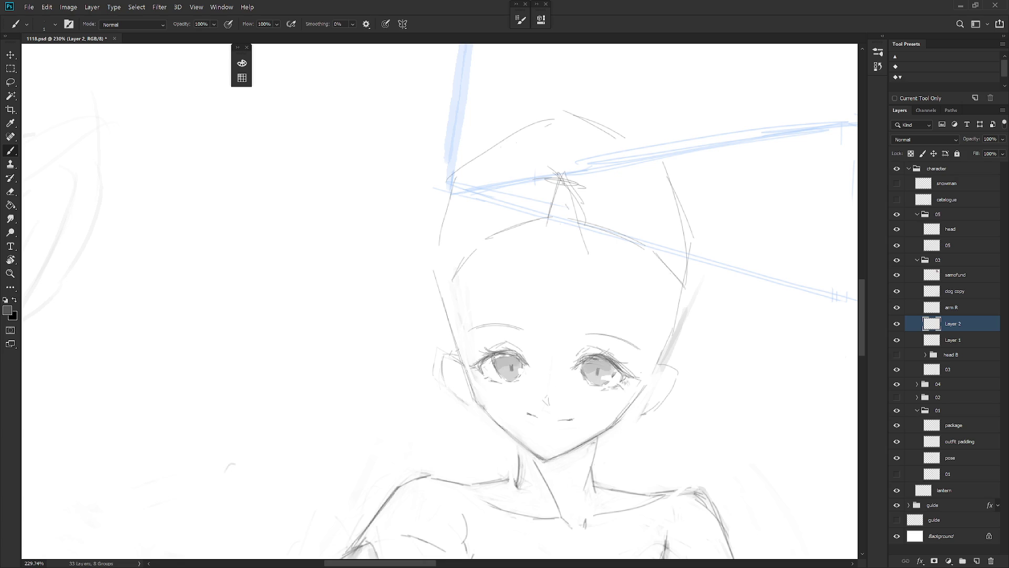
drag(493, 353, 487, 364)
- Mirror the canvas back to normal orientation
scroll(723, 419, down, 3)
scroll(743, 473, down, 3)
scroll(711, 408, up, 1)
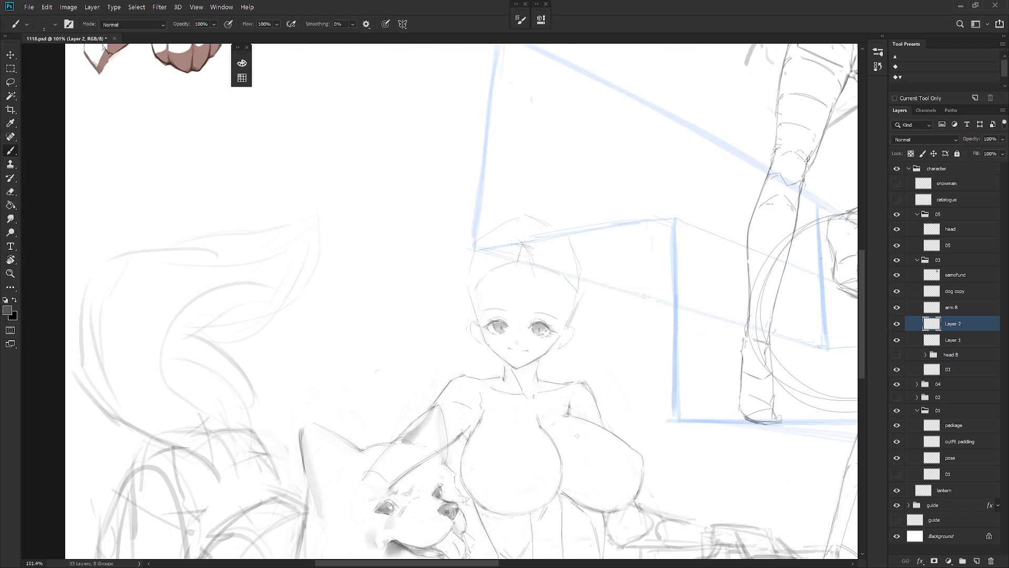
scroll(577, 435, right, 10)
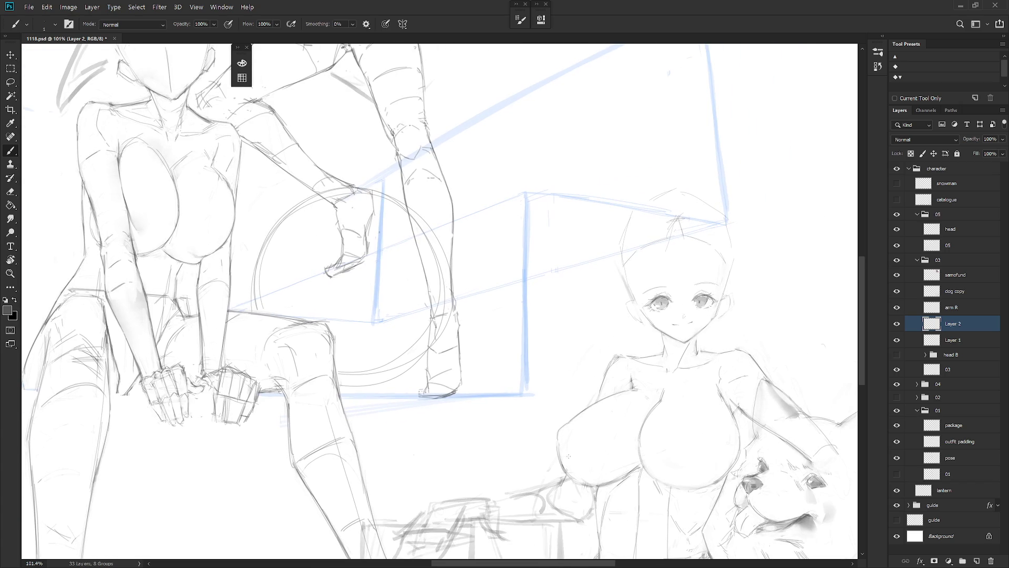
scroll(572, 469, down, 5)
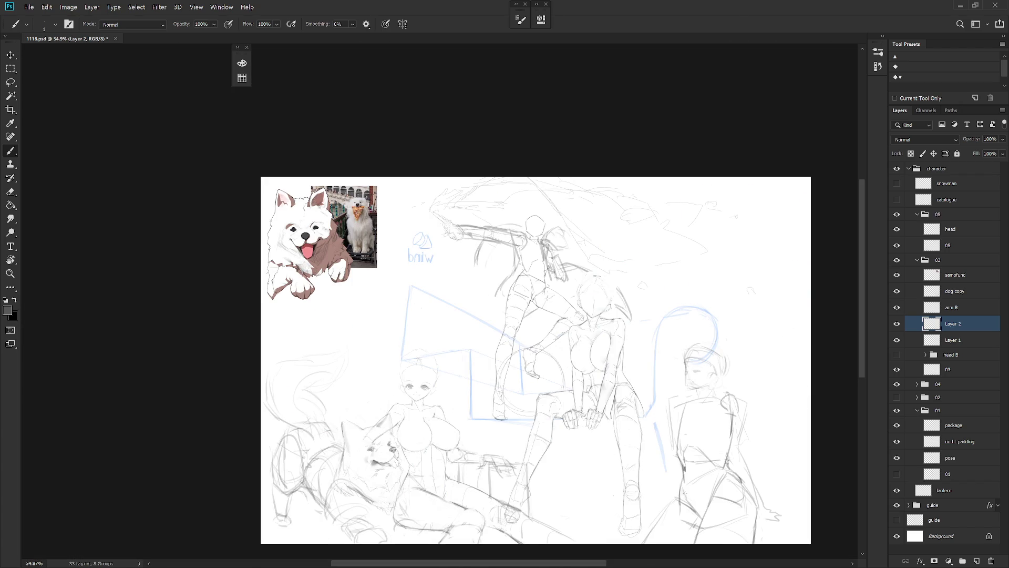
key(h)
scroll(661, 393, up, 5)
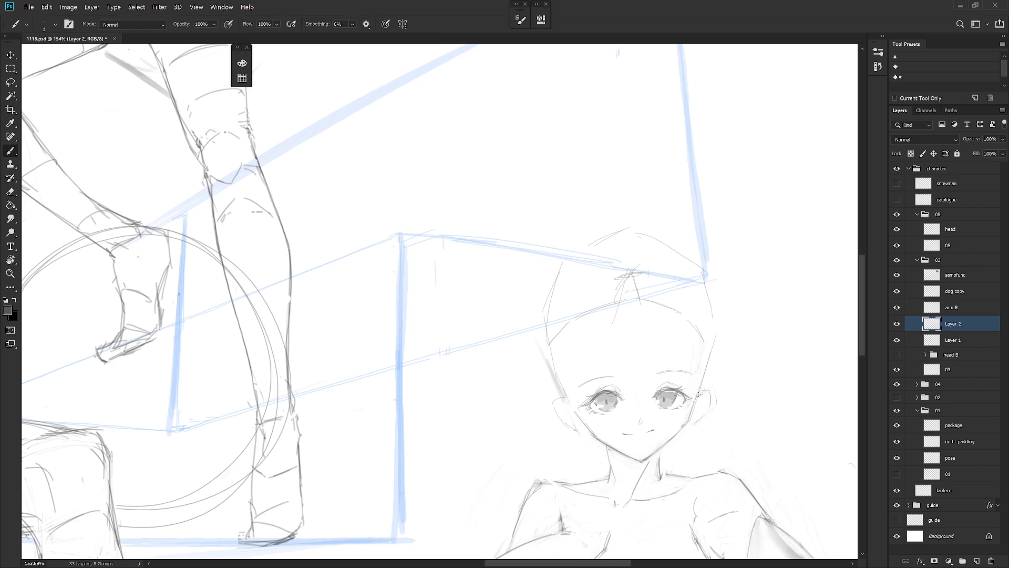
- Choose the Hard Round M65 brush in black and shift the view toward the face
right_click(698, 394)
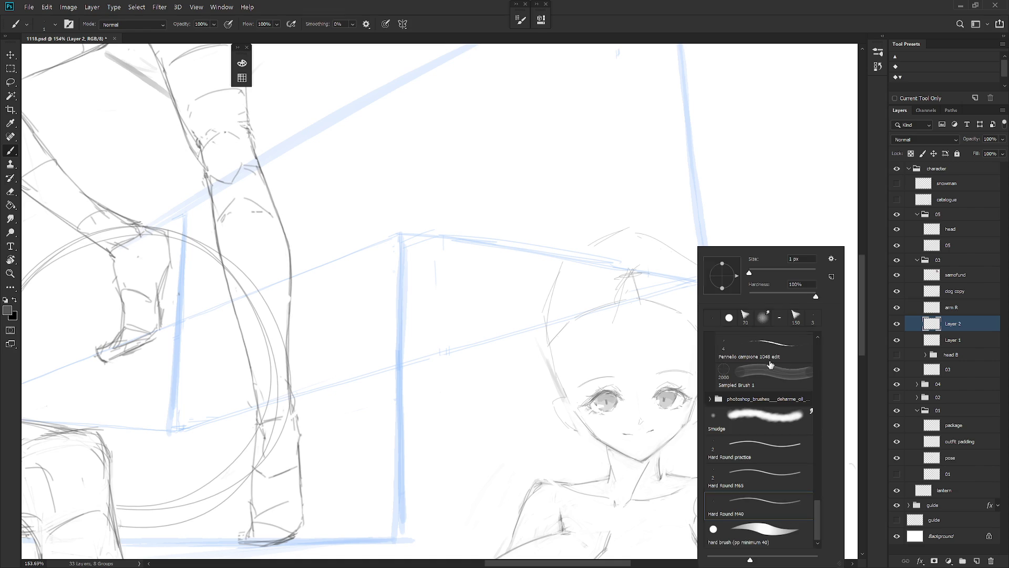
double_click(781, 477)
key(d)
drag(610, 449, 576, 477)
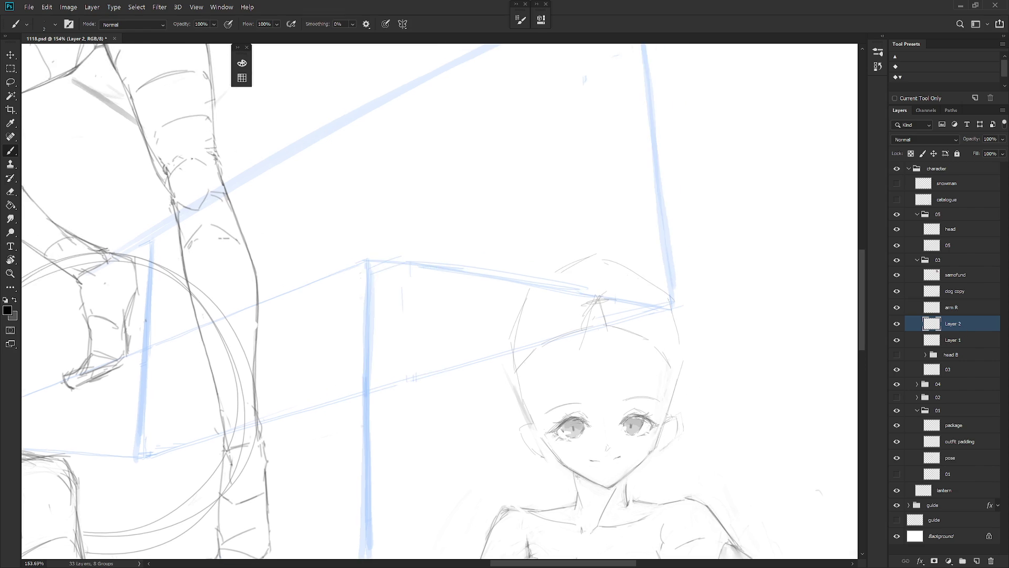
drag(489, 274, 473, 342)
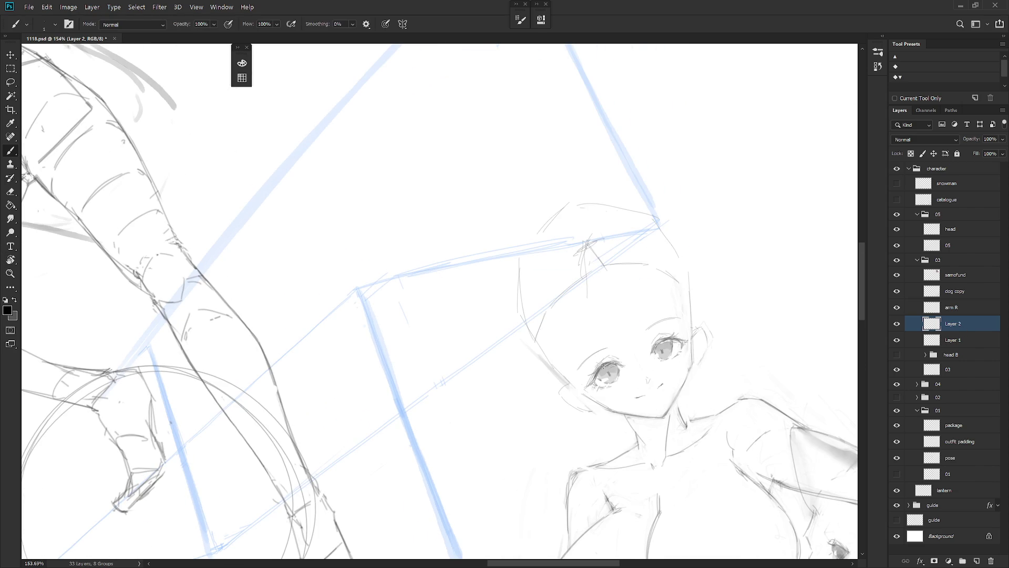
scroll(606, 369, up, 3)
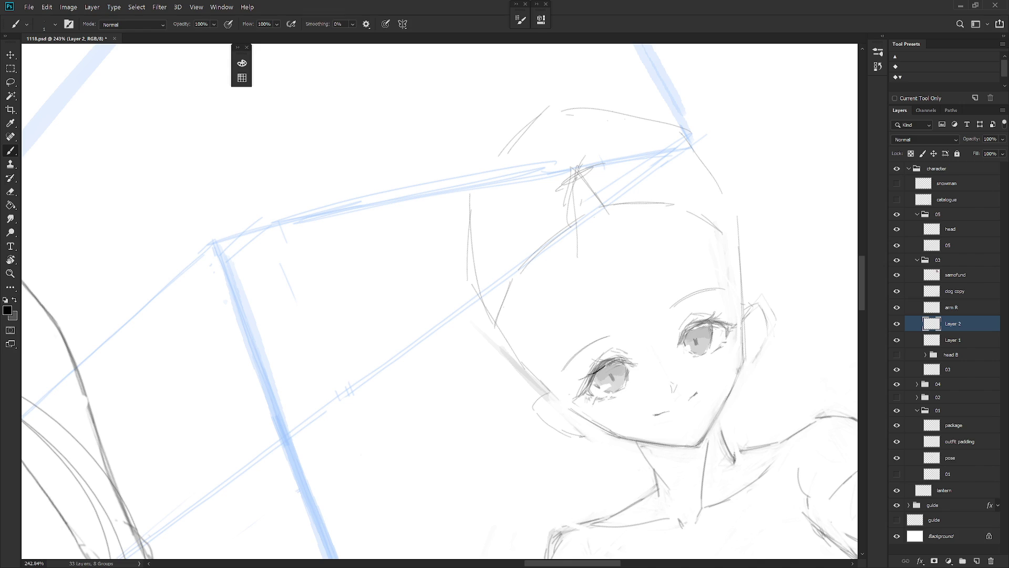
- Rotate the view and add lash strokes at the left eye's corners
key(r)
drag(505, 316, 552, 437)
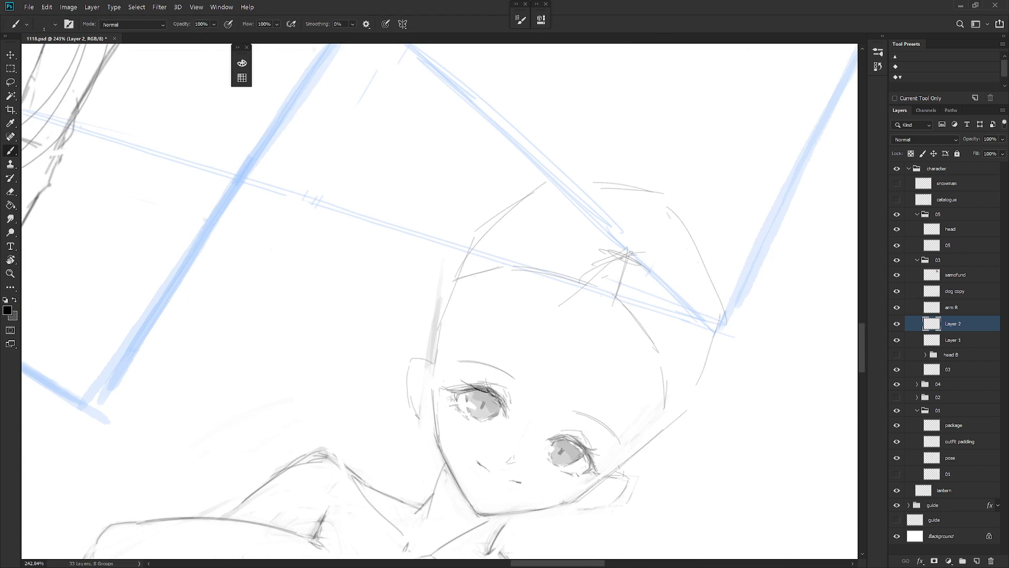
key(r)
mouse_move(503, 405)
mouse_down()
mouse_move(545, 362)
mouse_move(561, 310)
mouse_up()
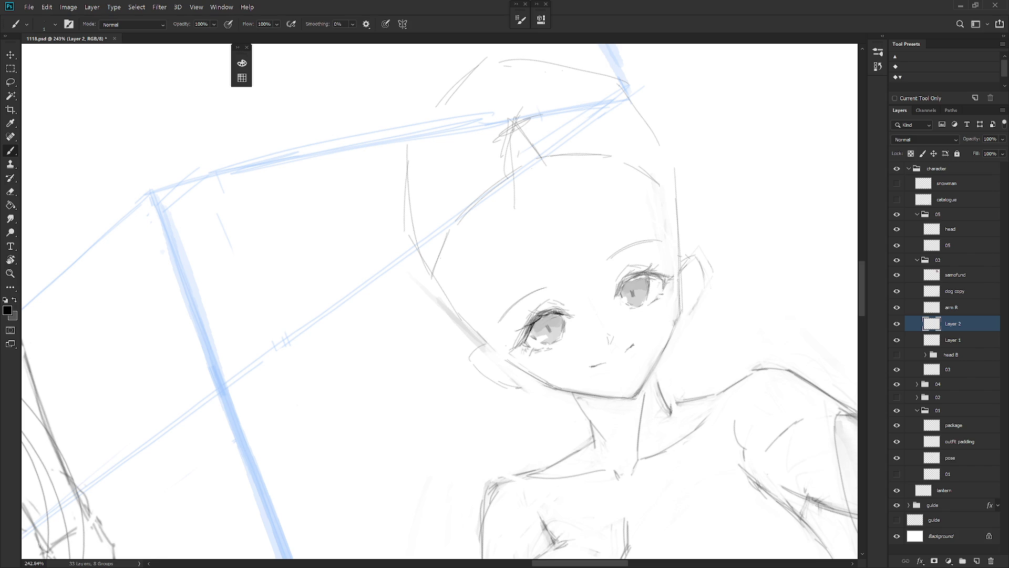
drag(528, 341, 540, 414)
key(r)
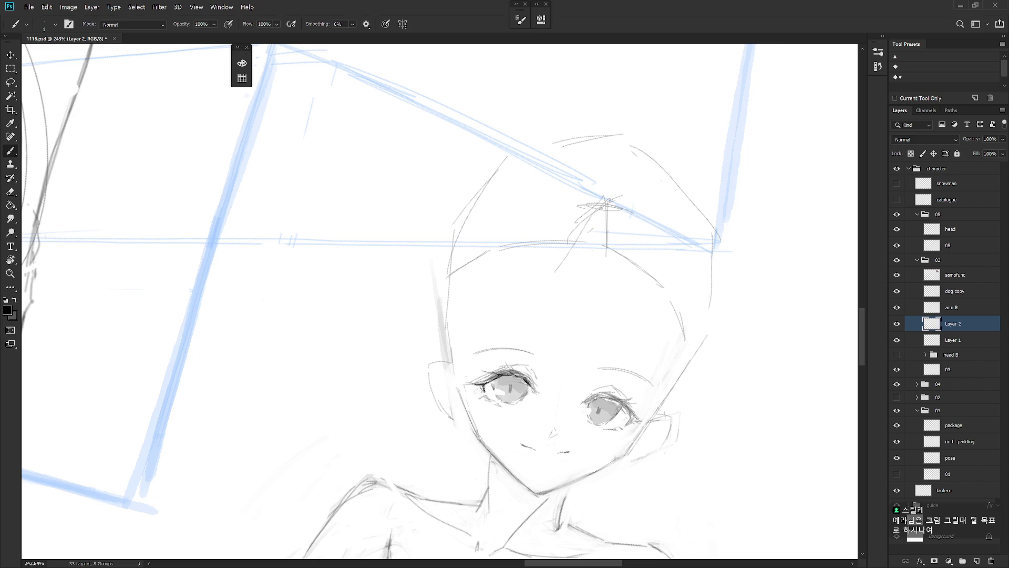
drag(490, 388, 479, 397)
- Reset the canvas rotation upright, then tilt the view to about -21°
key(r)
drag(513, 430, 594, 369)
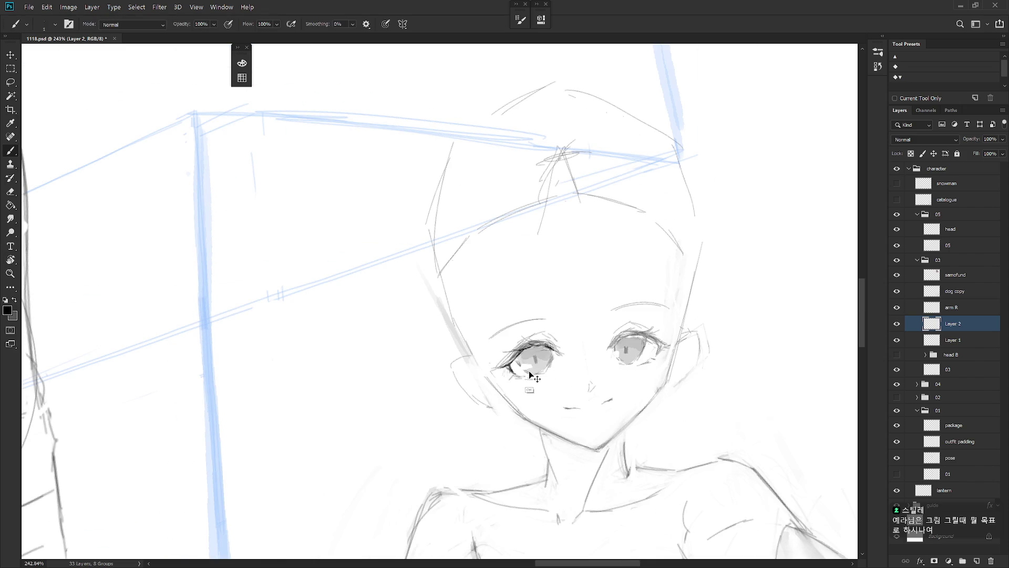
key(r)
mouse_move(531, 294)
mouse_down()
mouse_move(528, 334)
mouse_move(472, 389)
mouse_up()
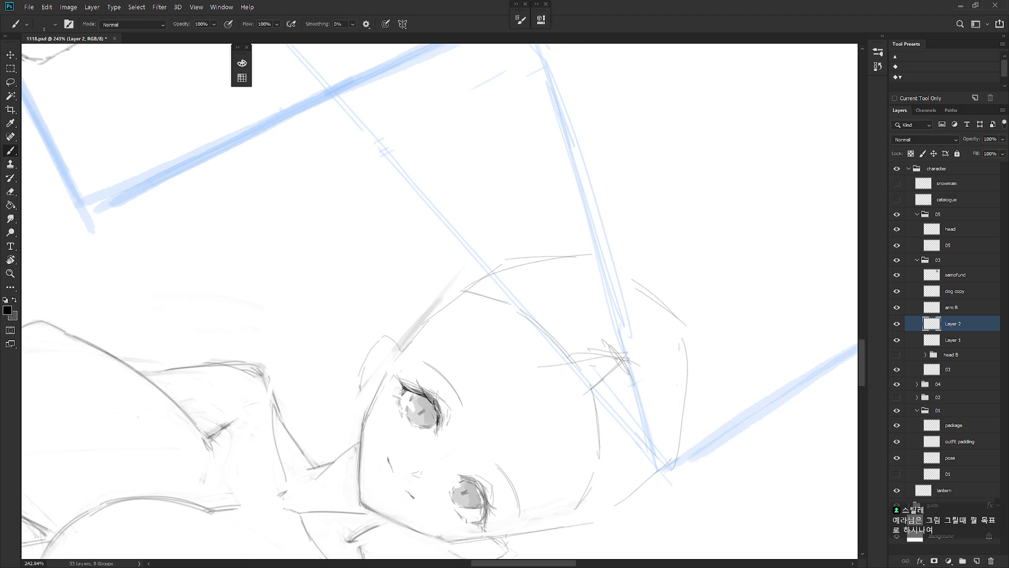
key(Escape)
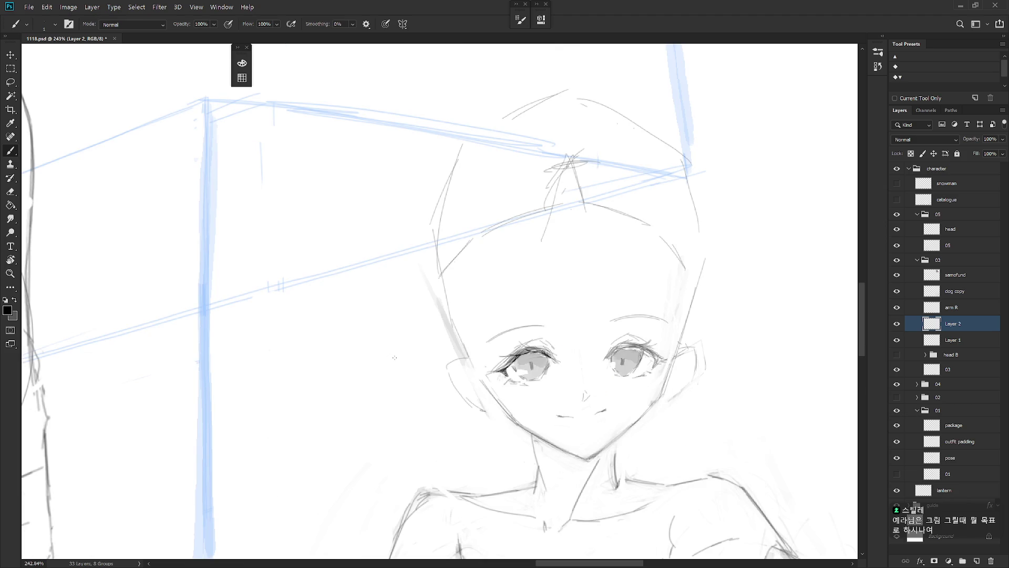
key(r)
mouse_move(599, 376)
mouse_down()
mouse_move(672, 409)
mouse_move(662, 383)
mouse_move(645, 412)
mouse_up()
- Darken the right eye's upper lash line and erase the stray marks beside the eye
scroll(645, 413, down, 5)
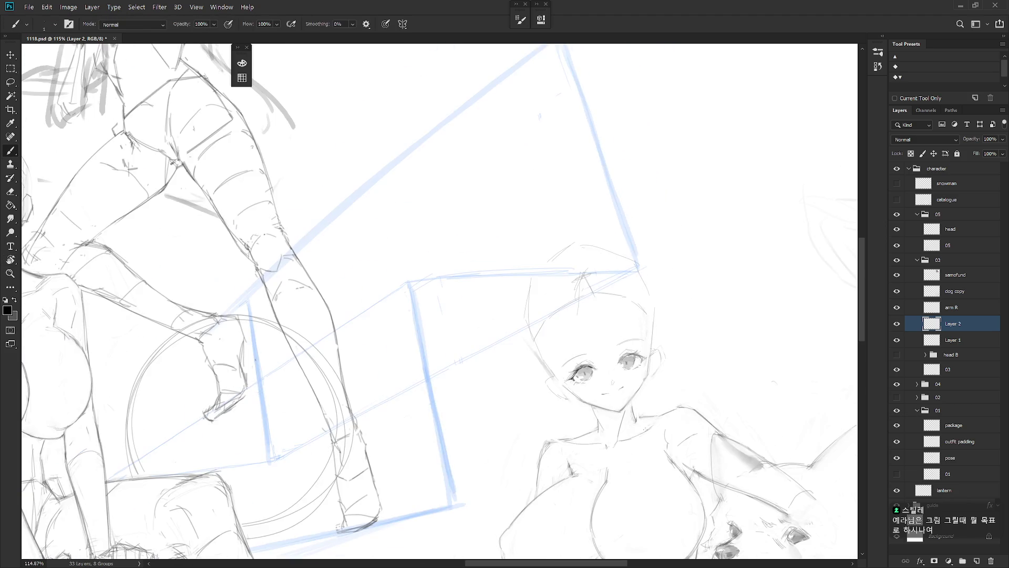
scroll(630, 498, up, 2)
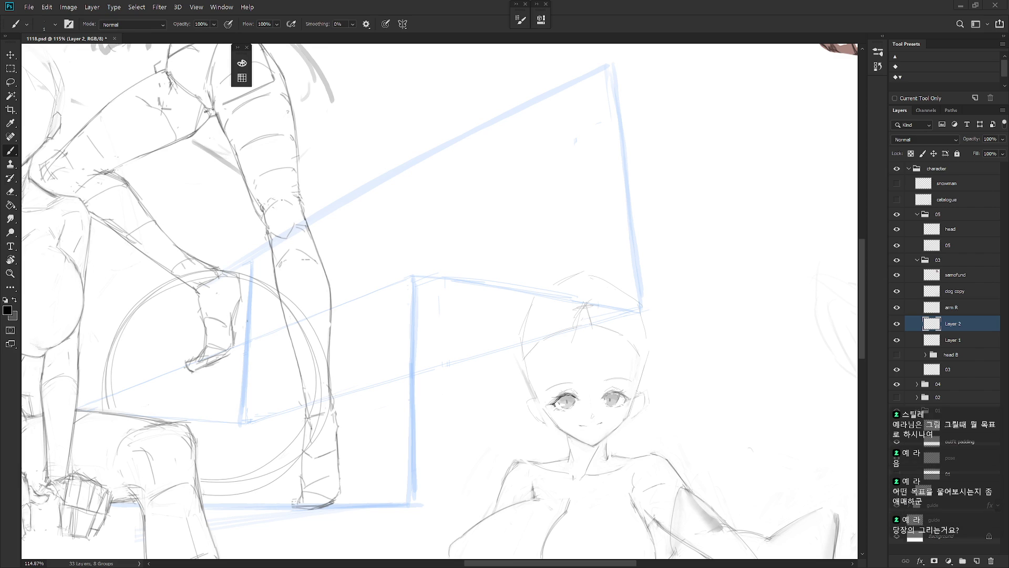
scroll(630, 426, up, 5)
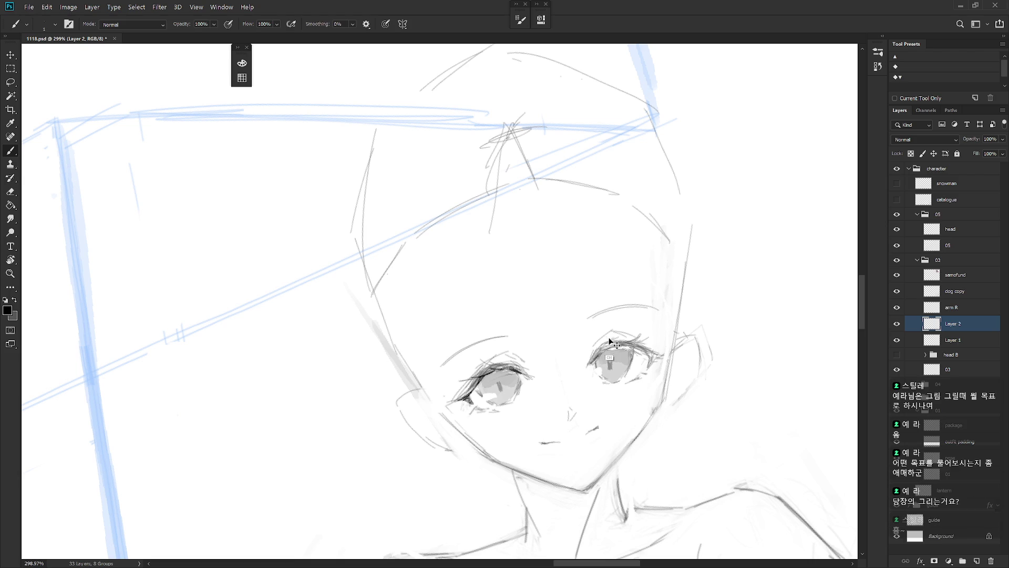
mouse_move(593, 362)
mouse_down()
mouse_move(605, 346)
mouse_move(636, 342)
mouse_move(580, 402)
mouse_move(521, 406)
mouse_move(527, 418)
mouse_up()
key(r)
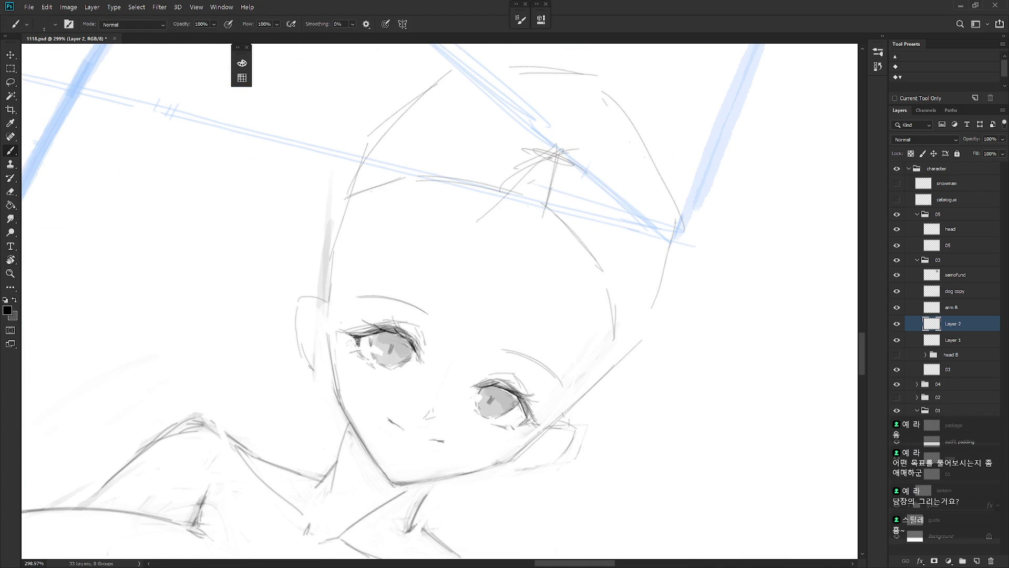
key(Escape)
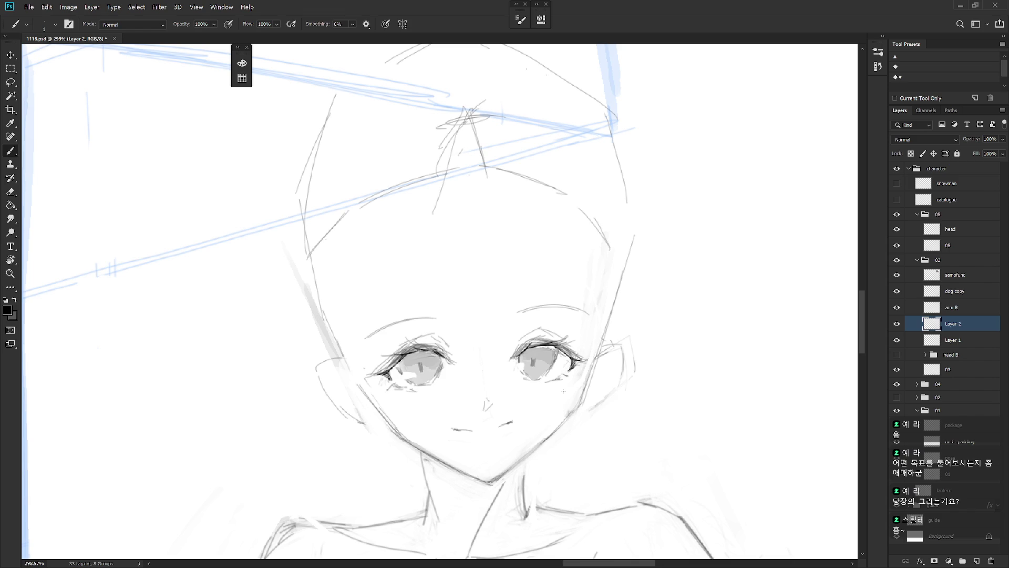
key(e)
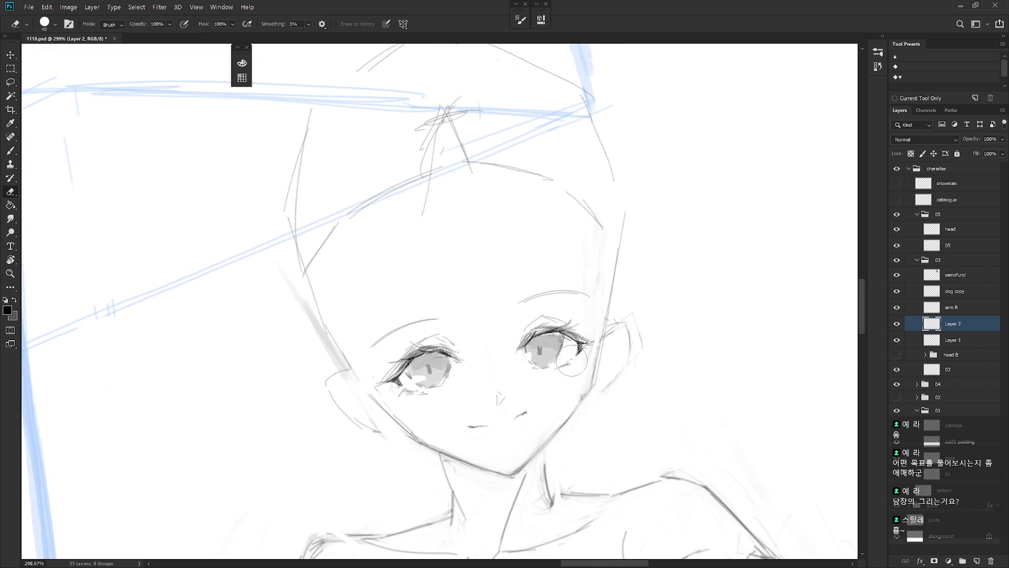
key(b)
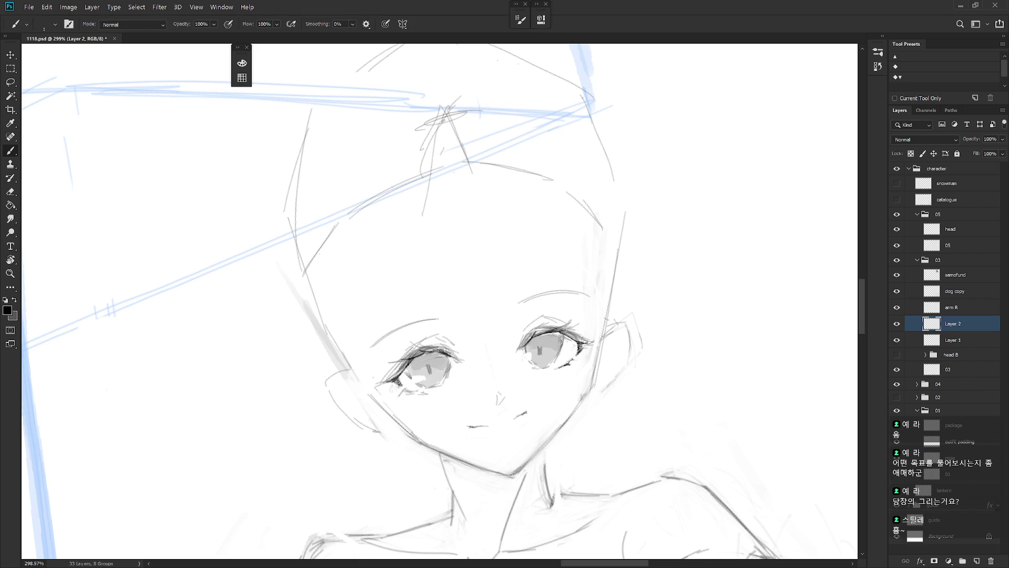
scroll(637, 379, down, 3)
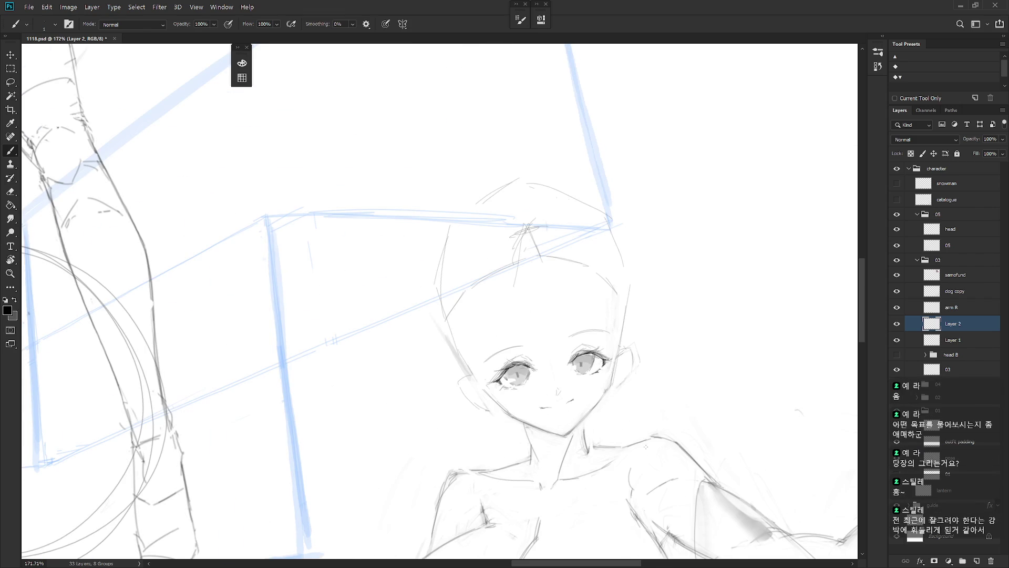
- Tilt the canvas slightly and zoom out to 61.6% to see the girls and the dog
key(r)
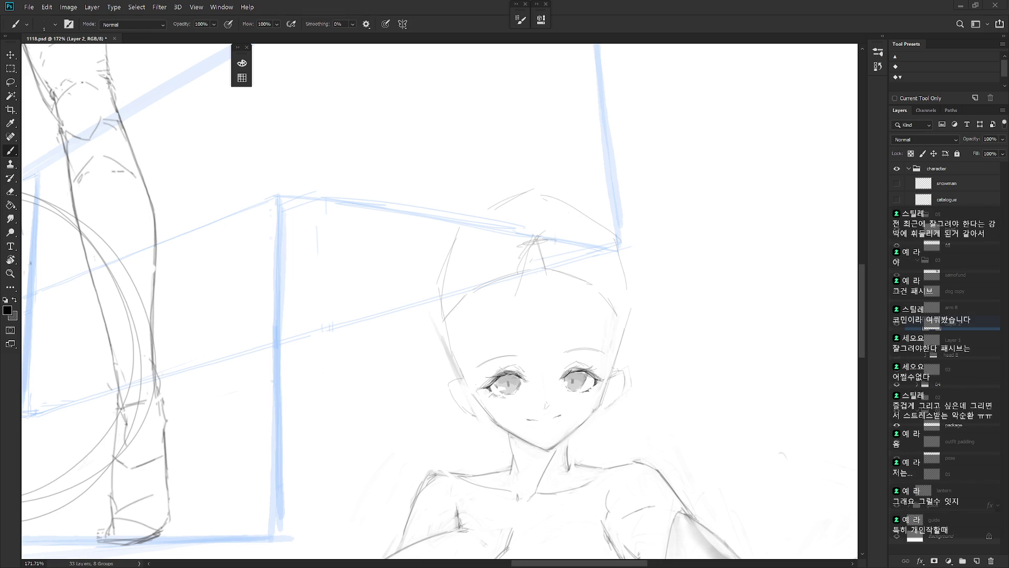
scroll(680, 417, down, 5)
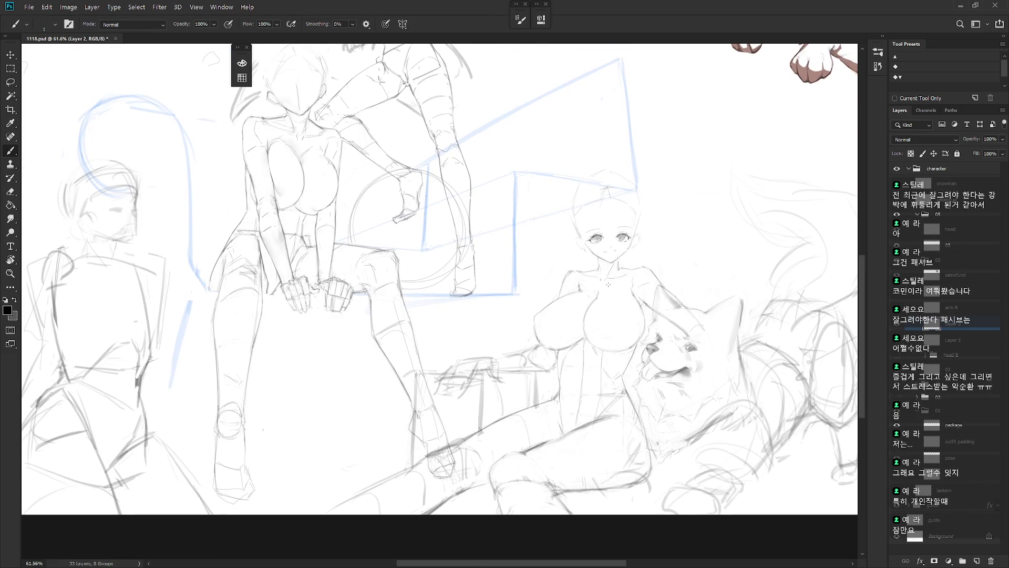
key(ctrl+o)
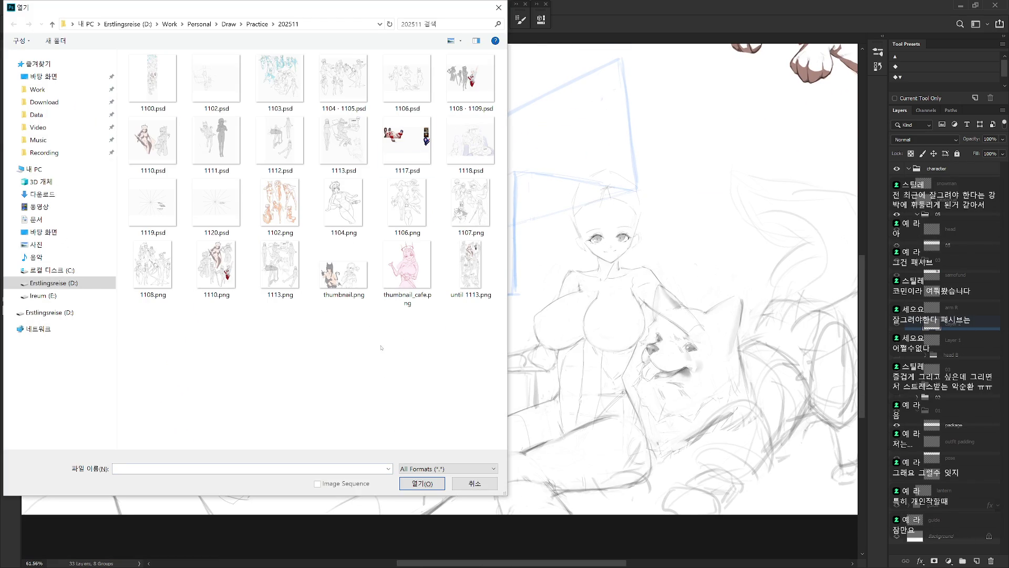
click(257, 24)
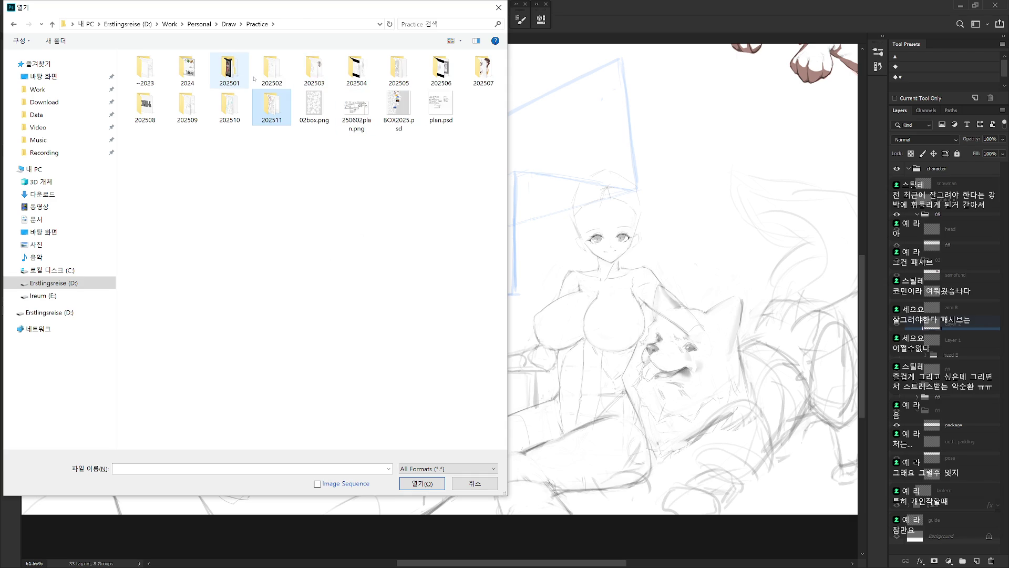
double_click(230, 71)
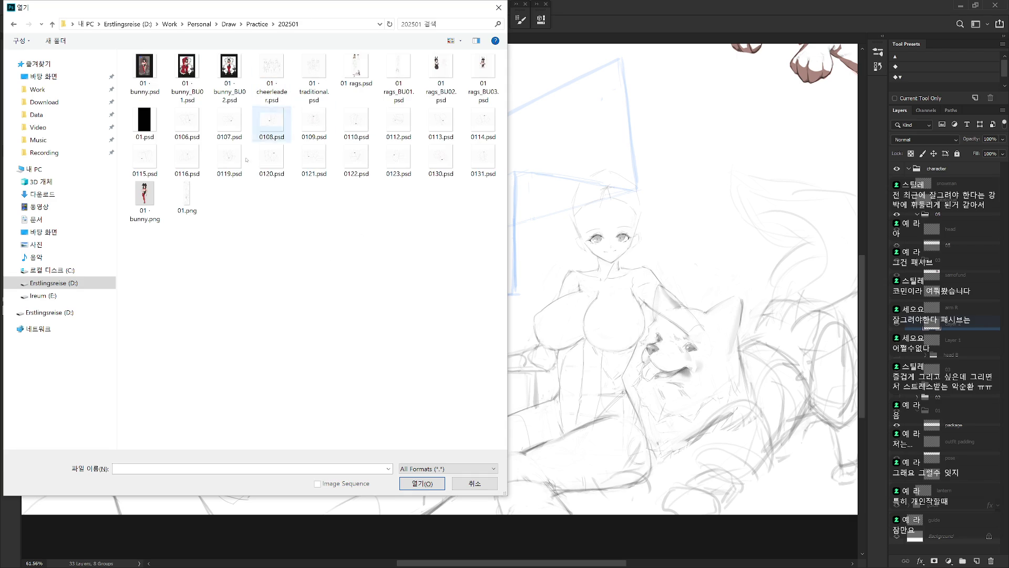
click(144, 75)
click(356, 68)
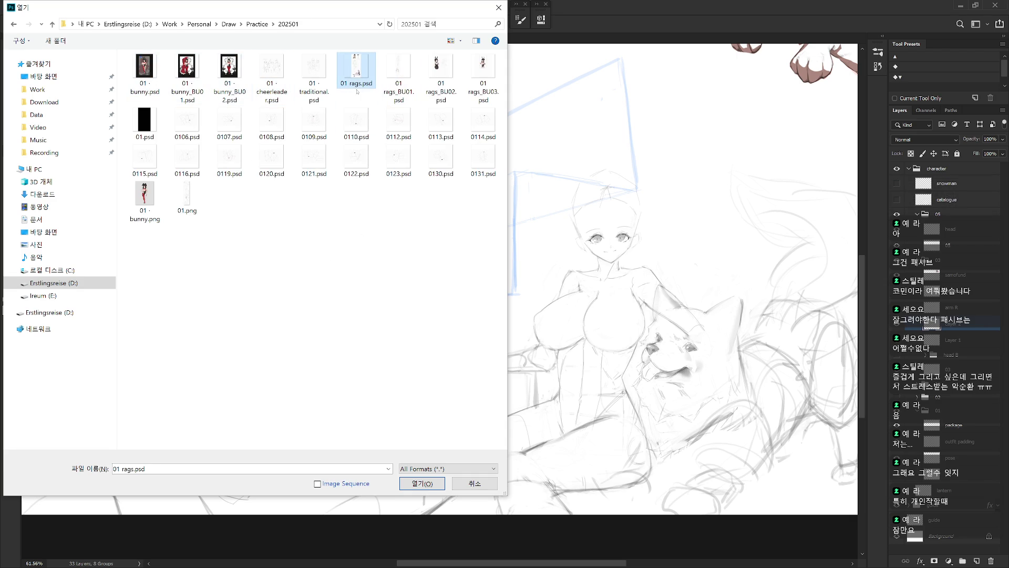
double_click(402, 133)
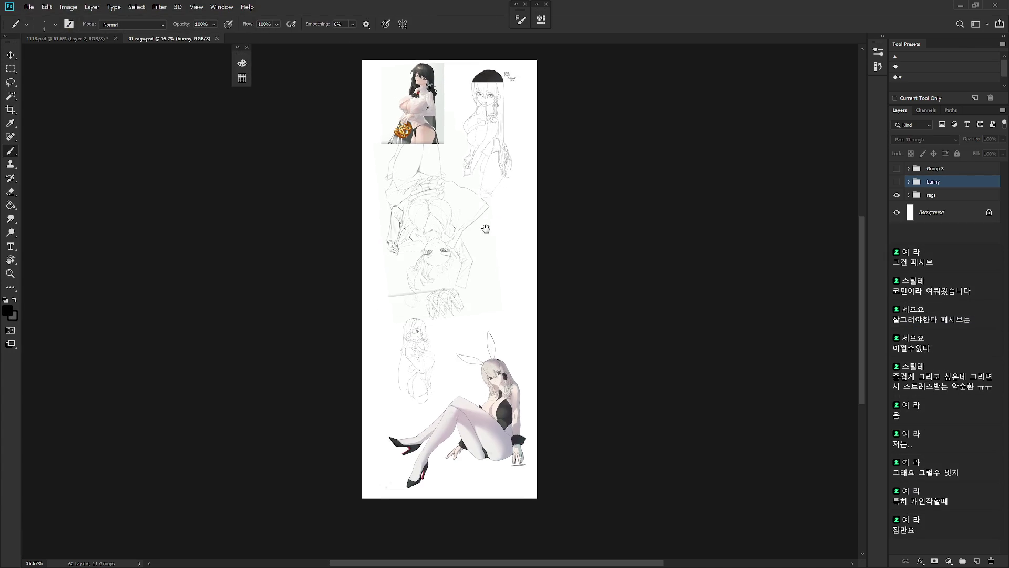
drag(468, 216, 490, 225)
mouse_move(490, 185)
mouse_down()
mouse_move(520, 331)
mouse_move(516, 375)
mouse_move(562, 556)
mouse_up()
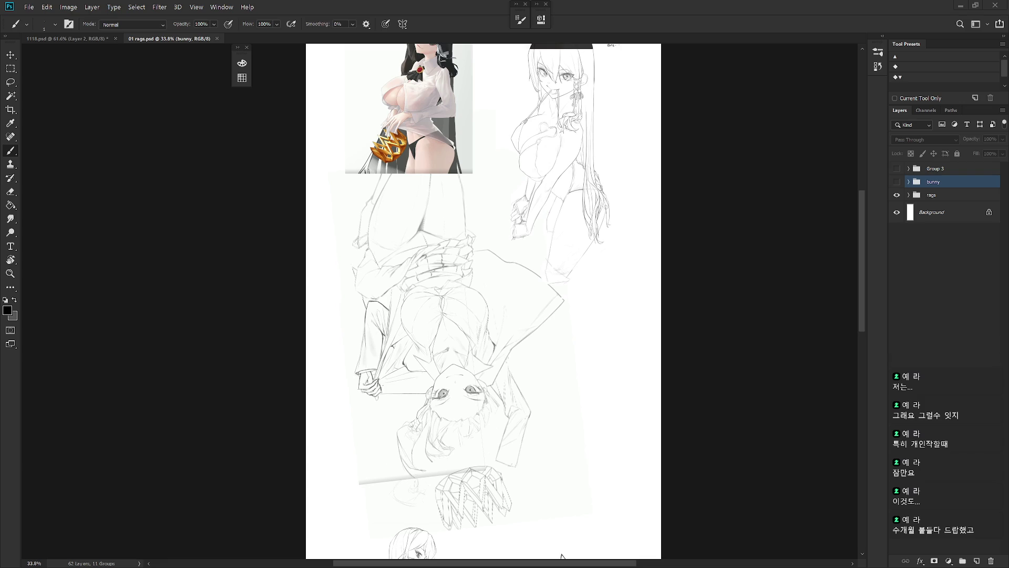
click(217, 39)
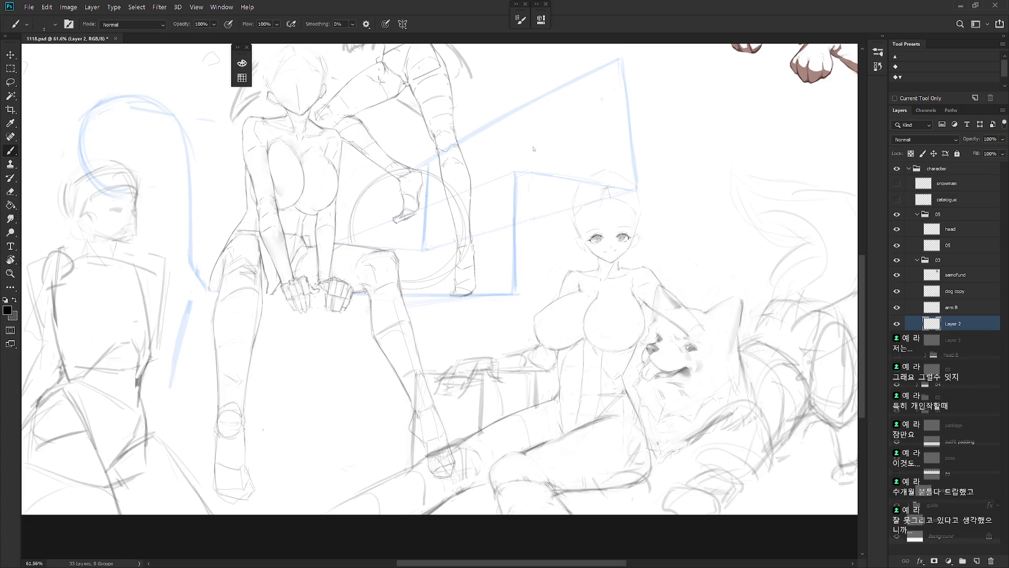
key(ctrl+o)
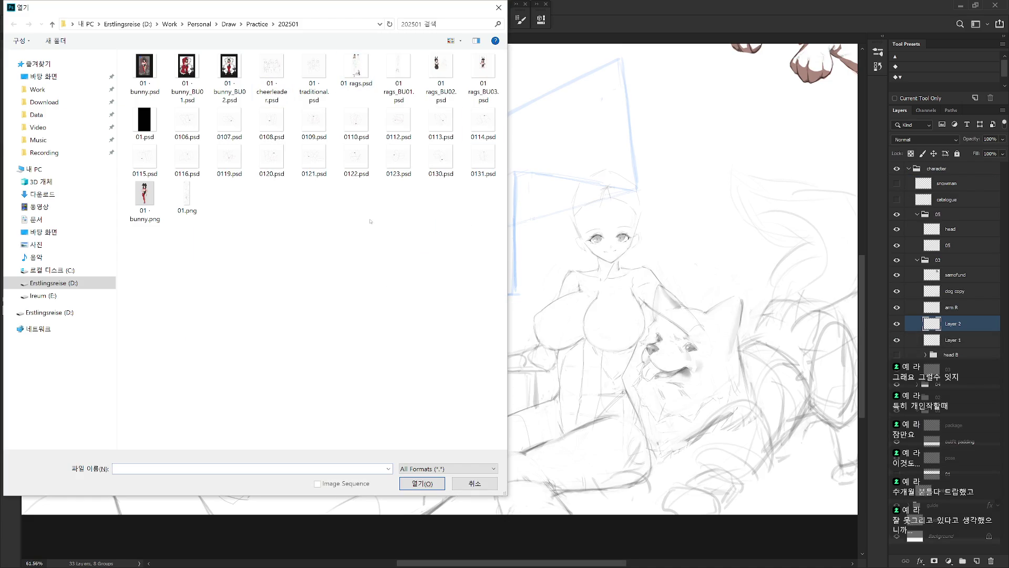
key(alt+Up)
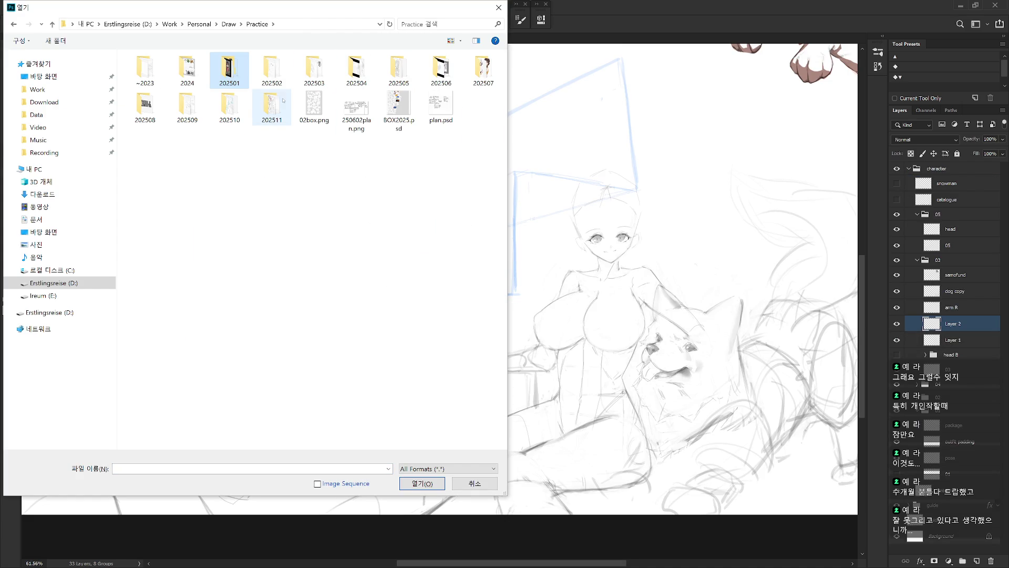
double_click(271, 70)
key(alt+Up)
key(Right)
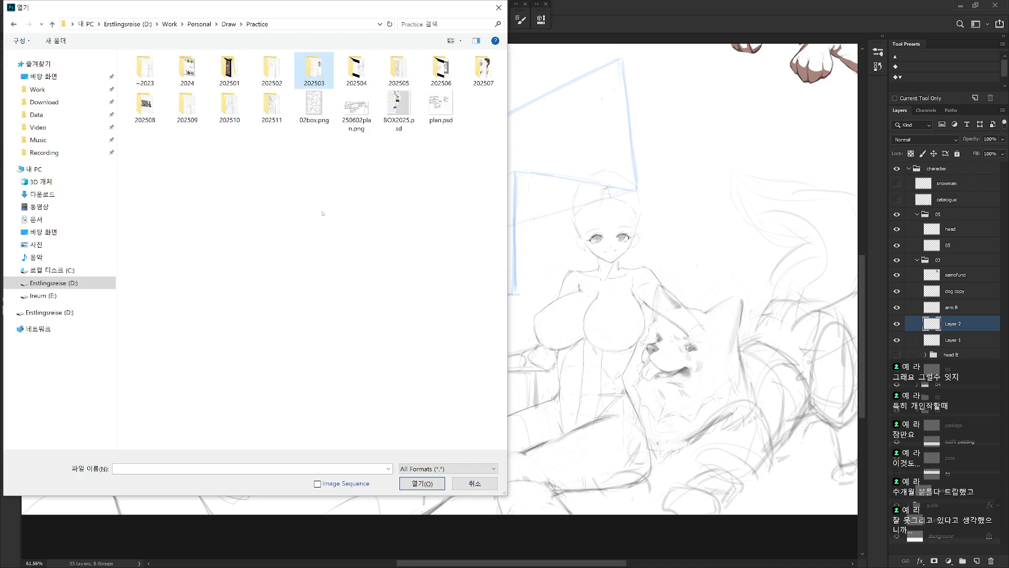
key(Return)
key(alt+Up)
key(Right)
key(Return)
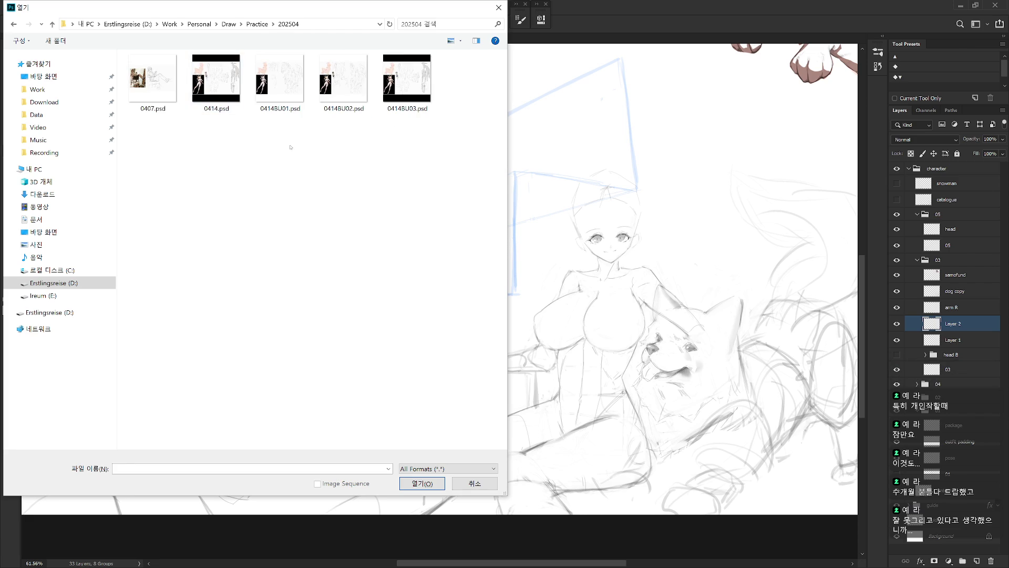
key(alt+Up)
key(Right)
key(Return)
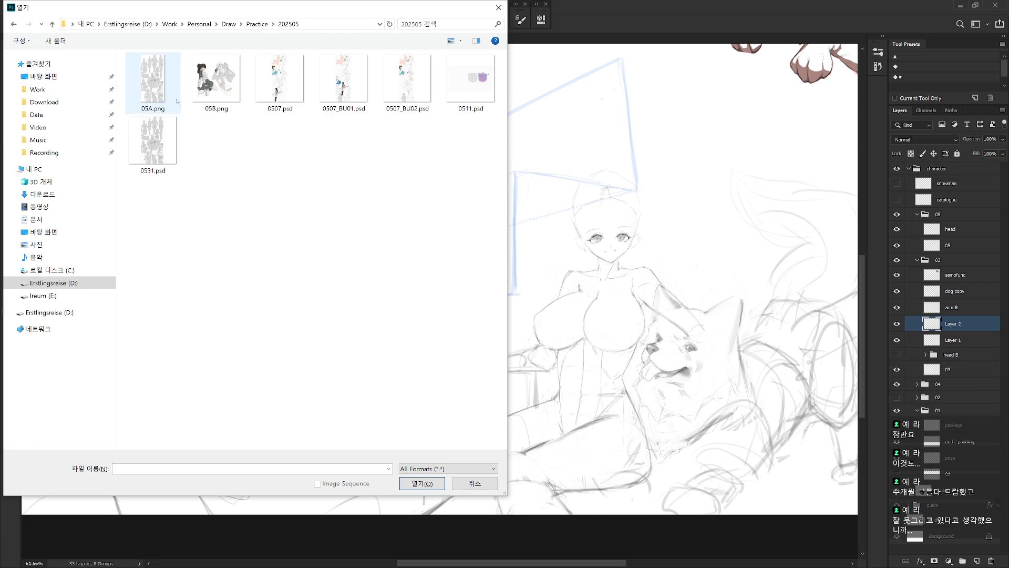
key(alt+Up)
key(Right)
key(Return)
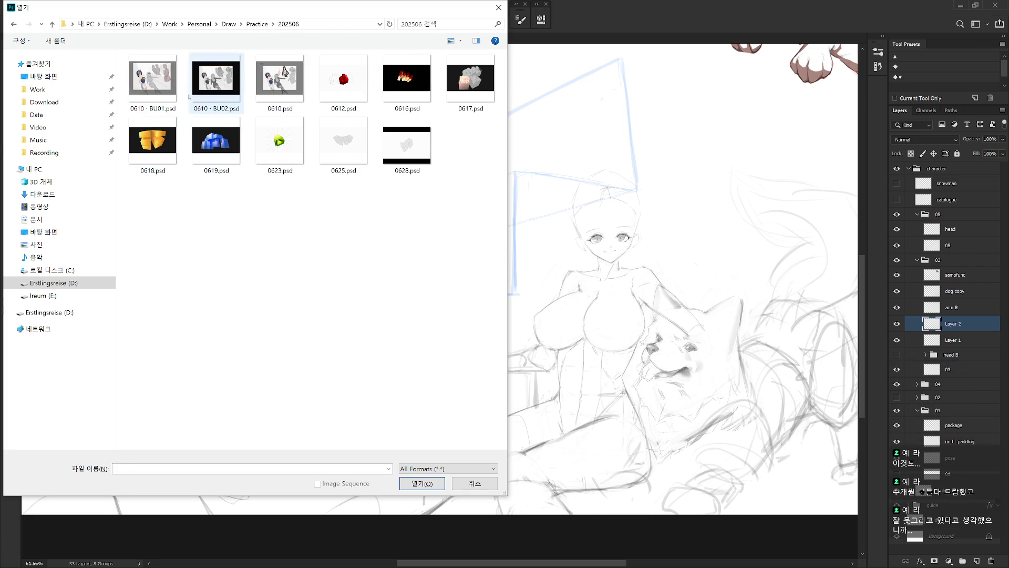
click(290, 94)
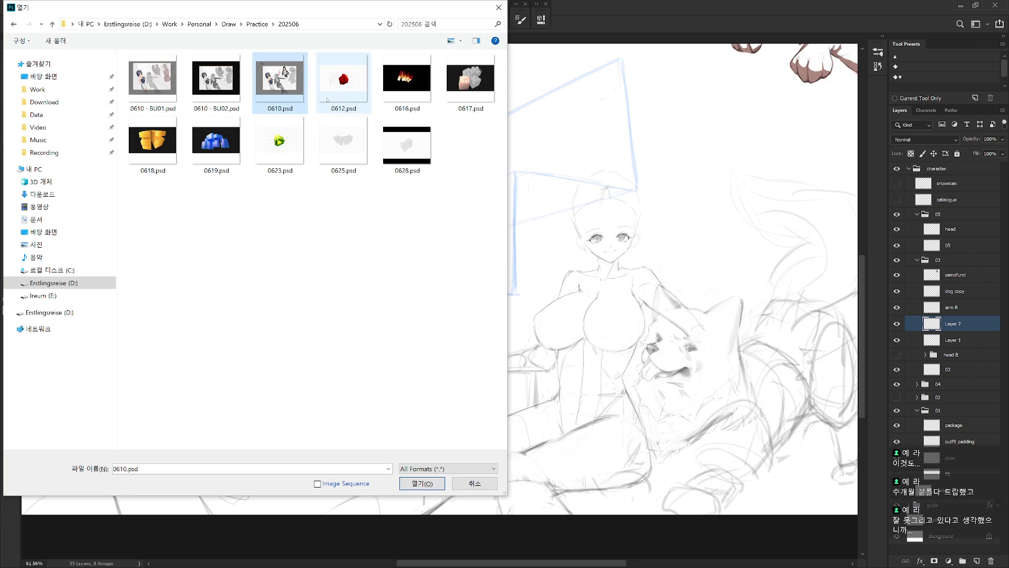
double_click(327, 99)
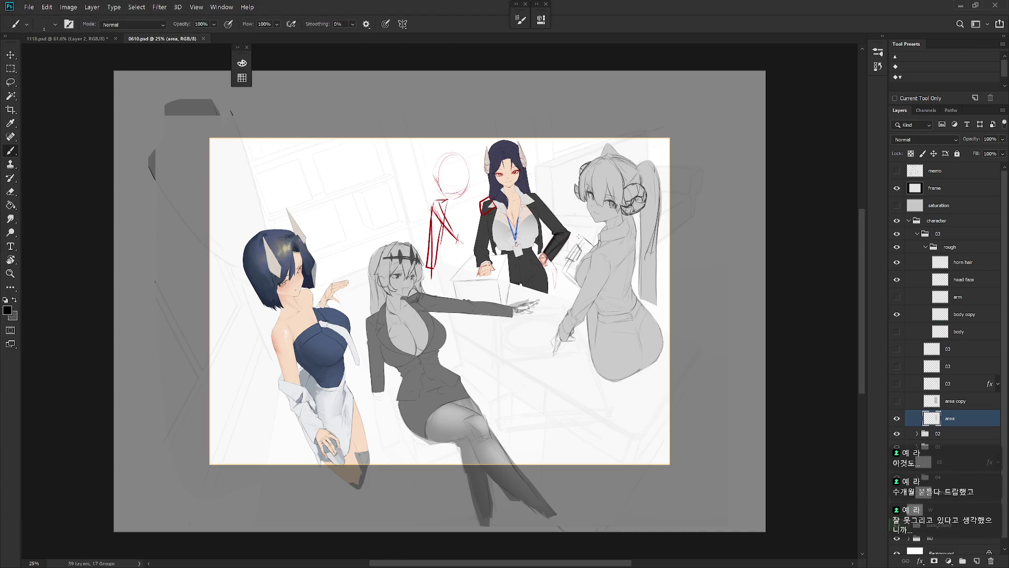
drag(535, 237, 539, 251)
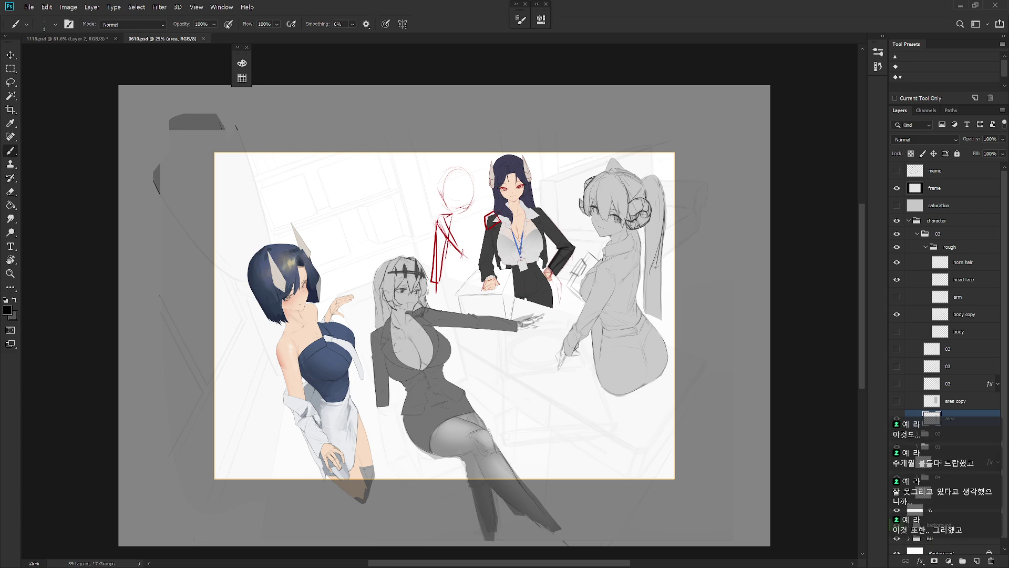
click(205, 39)
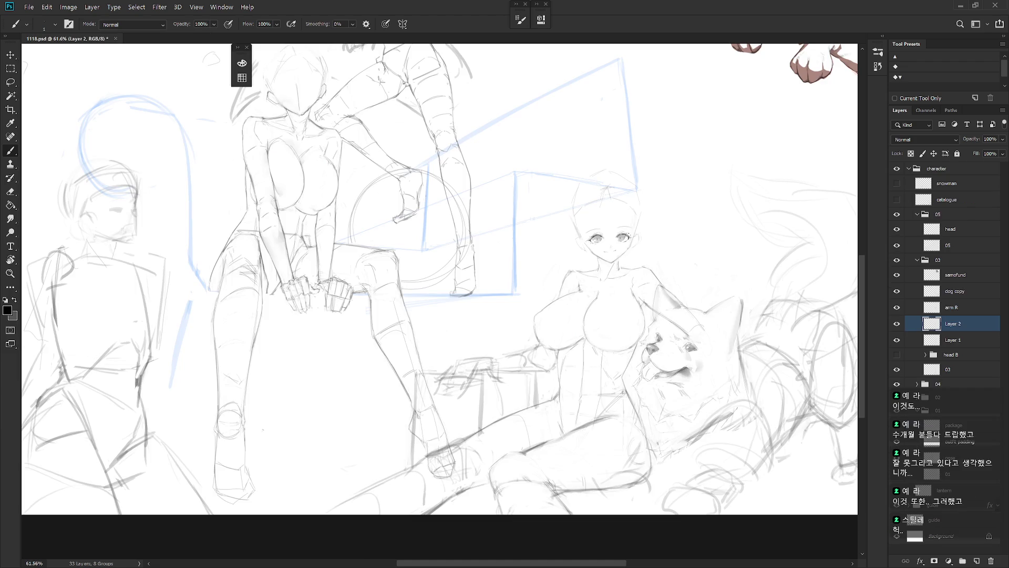
- Open 0707 bikini.psd from the 202507 practice folder in a new tab
key(ctrl+o)
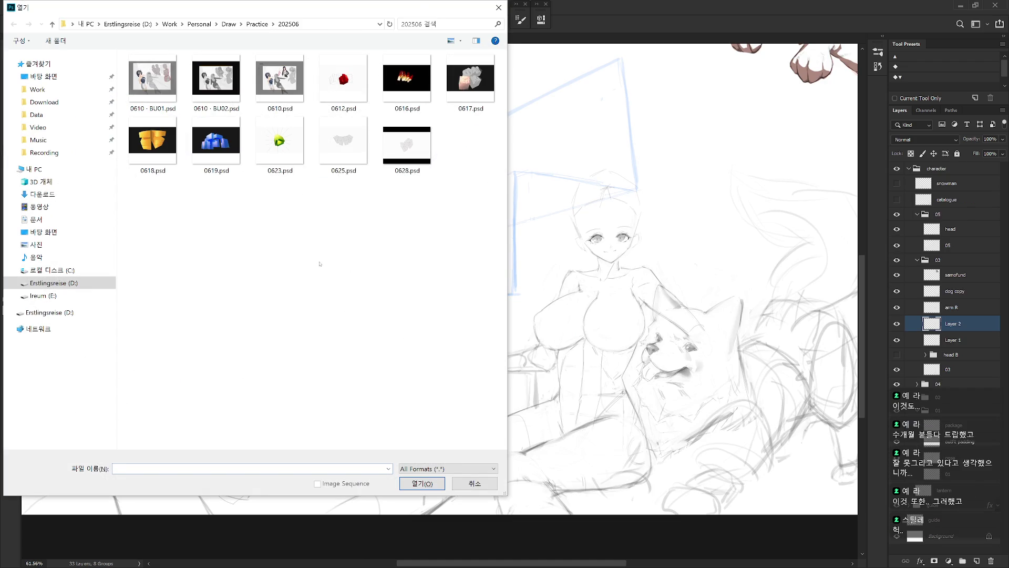
key(alt+Up)
key(Right)
key(Right)
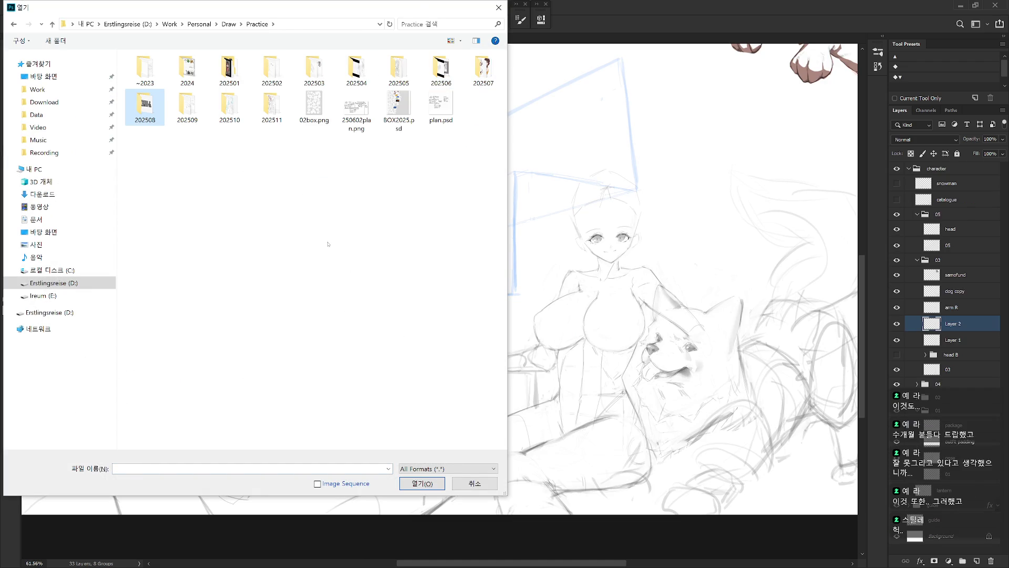
key(Left)
key(Return)
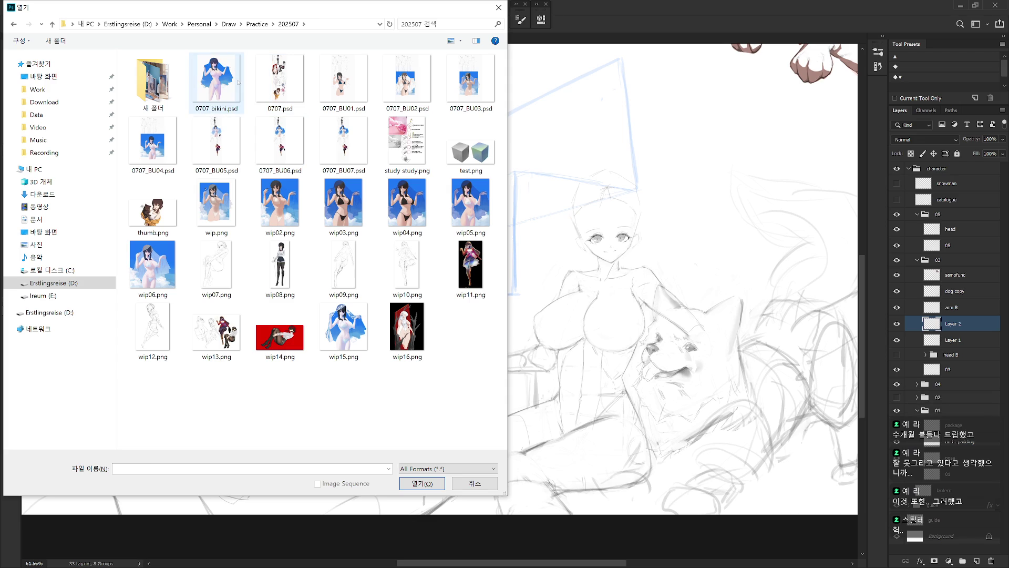
click(238, 82)
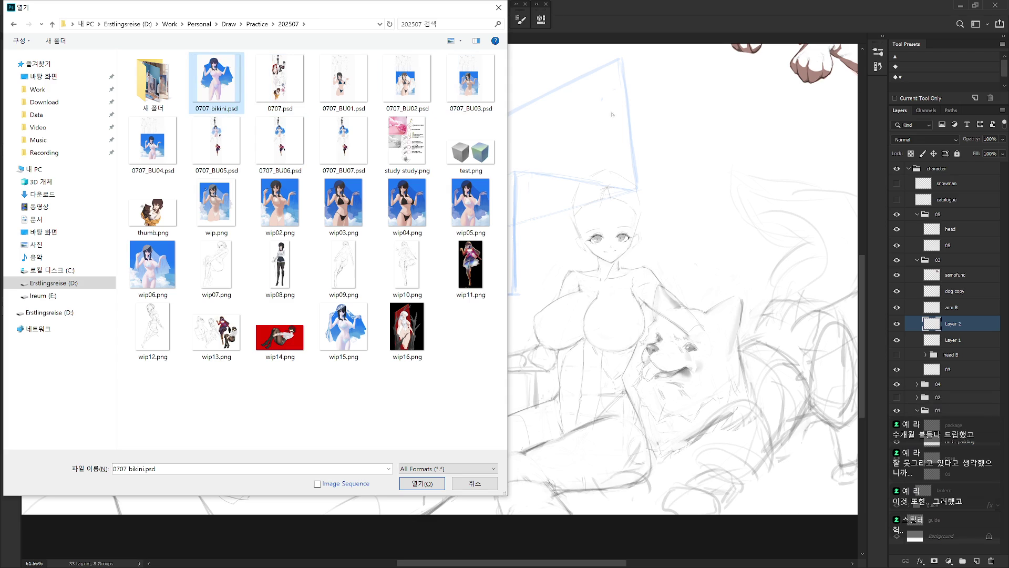
double_click(285, 124)
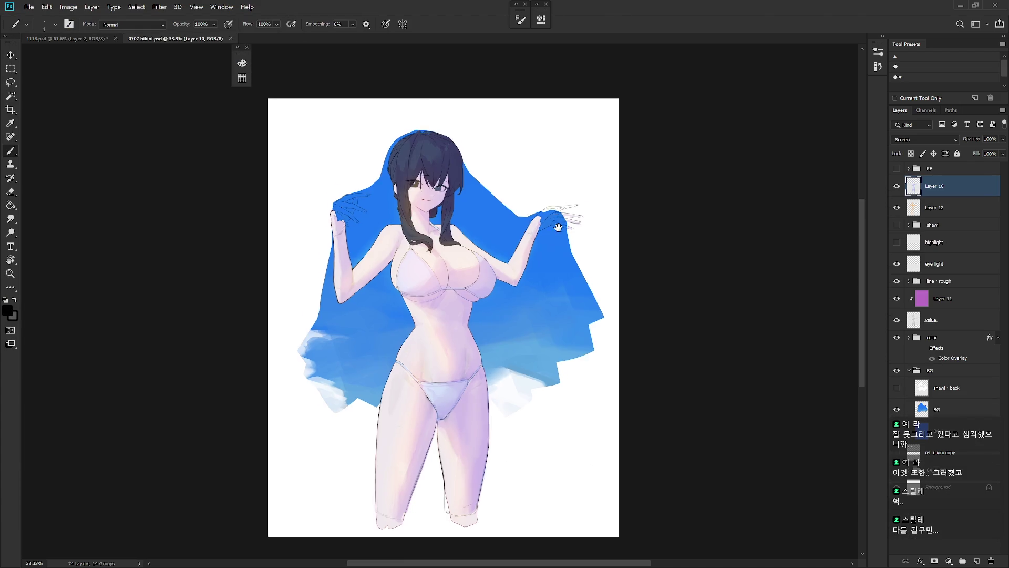
drag(559, 227, 561, 242)
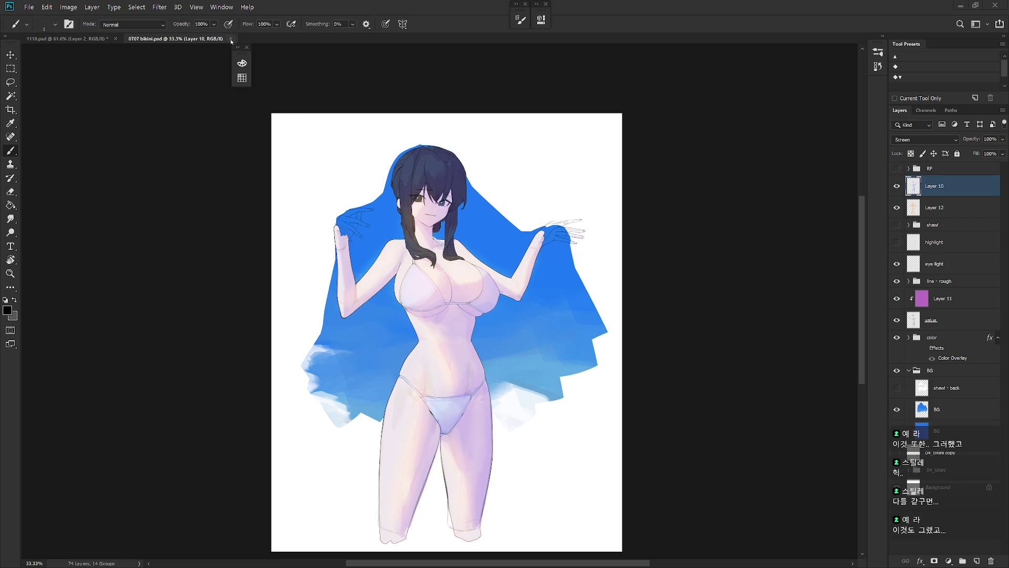
- Close the 0707 bikini.psd document tab
click(231, 40)
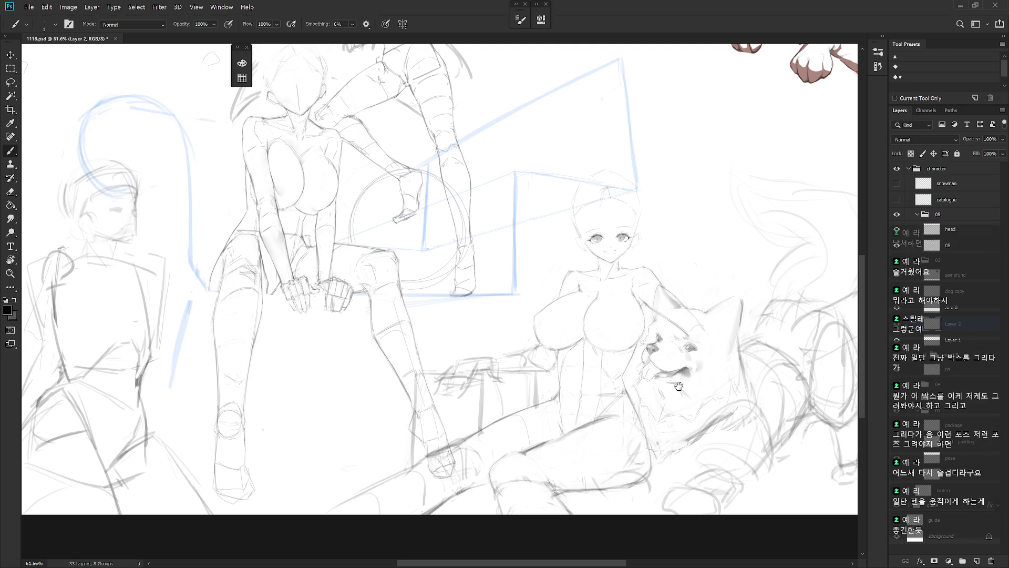
- Toggle the eye and face outline sketches to compare, and make the head layer active
scroll(653, 202, up, 5)
click(896, 323)
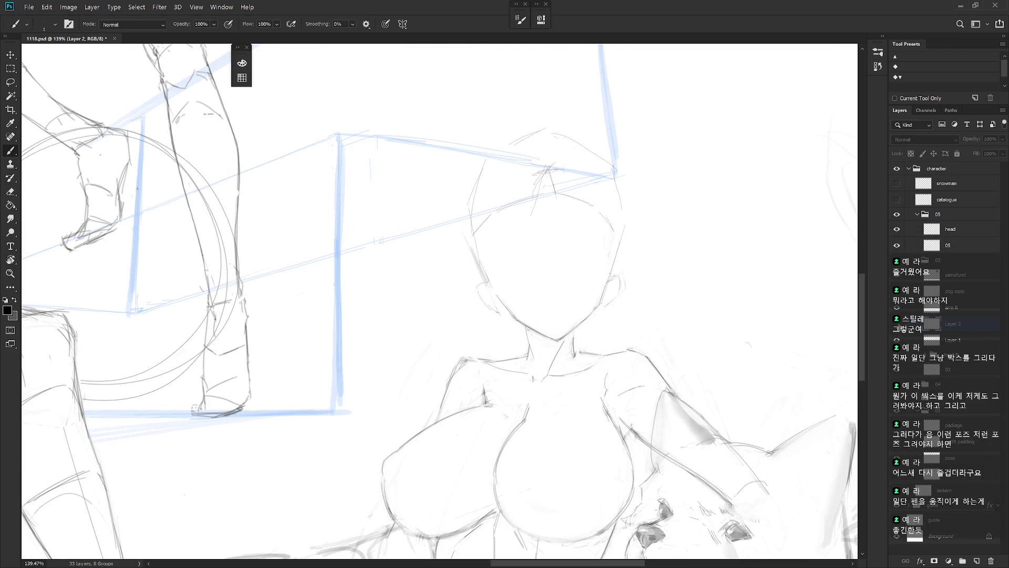
click(897, 323)
click(897, 339)
click(897, 339)
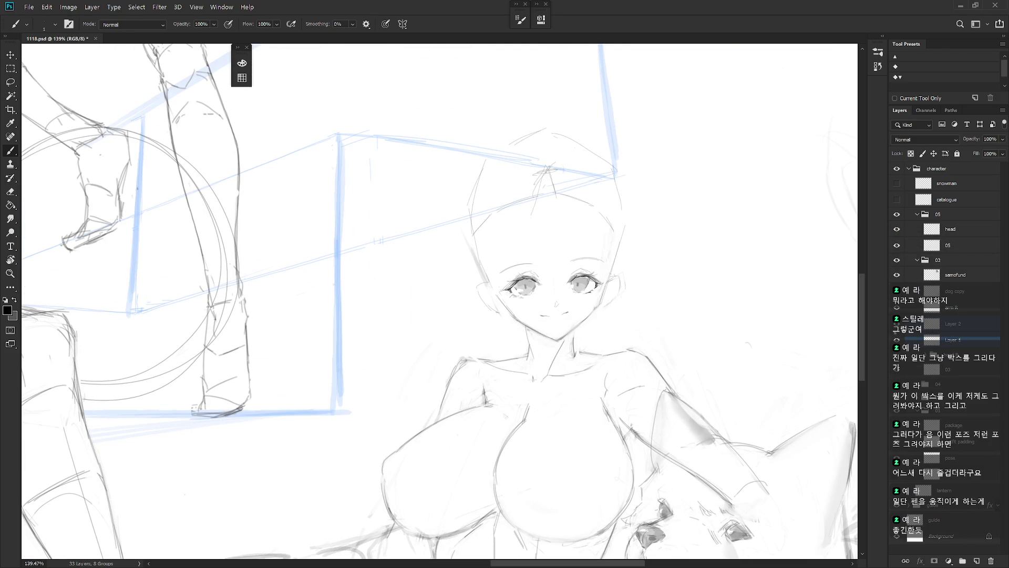
click(939, 340)
scroll(596, 418, down, 3)
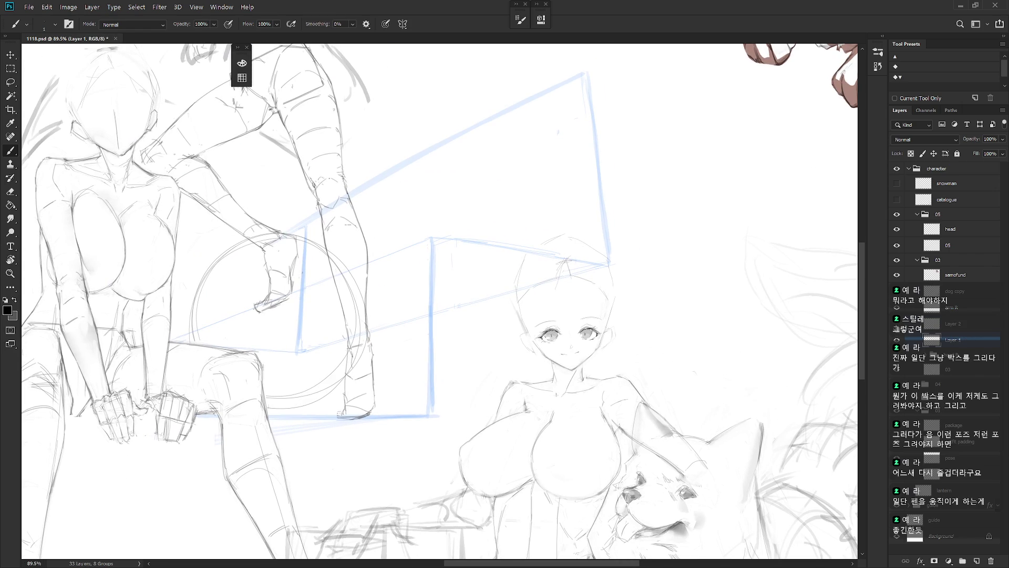
click(896, 323)
click(897, 323)
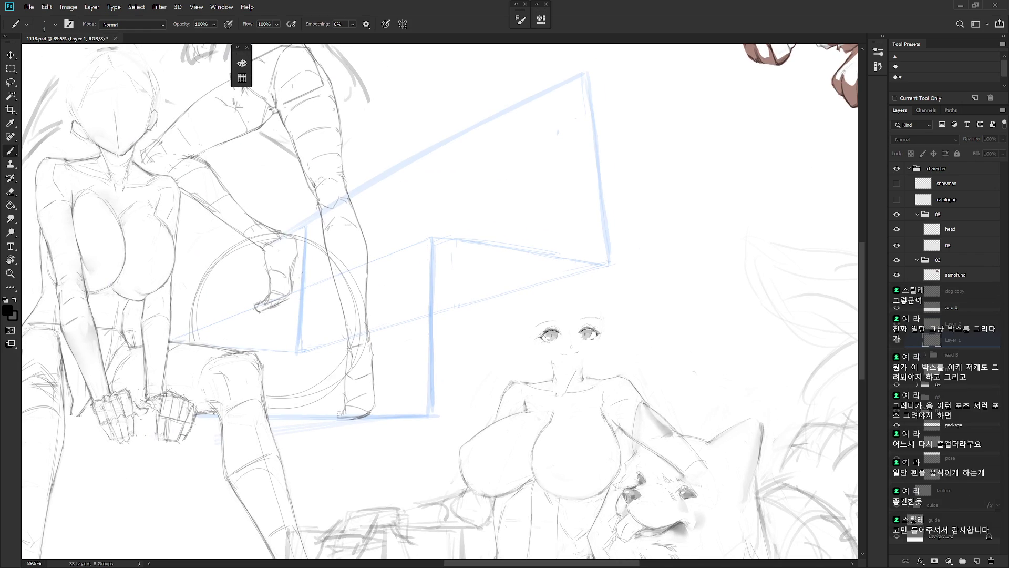
- Lasso and reshape the top of the girl's head, then hide the blue box guide
key(l)
mouse_move(517, 300)
mouse_down()
mouse_move(565, 250)
mouse_move(600, 257)
mouse_move(594, 210)
mouse_move(516, 299)
mouse_up()
key(ctrl+t)
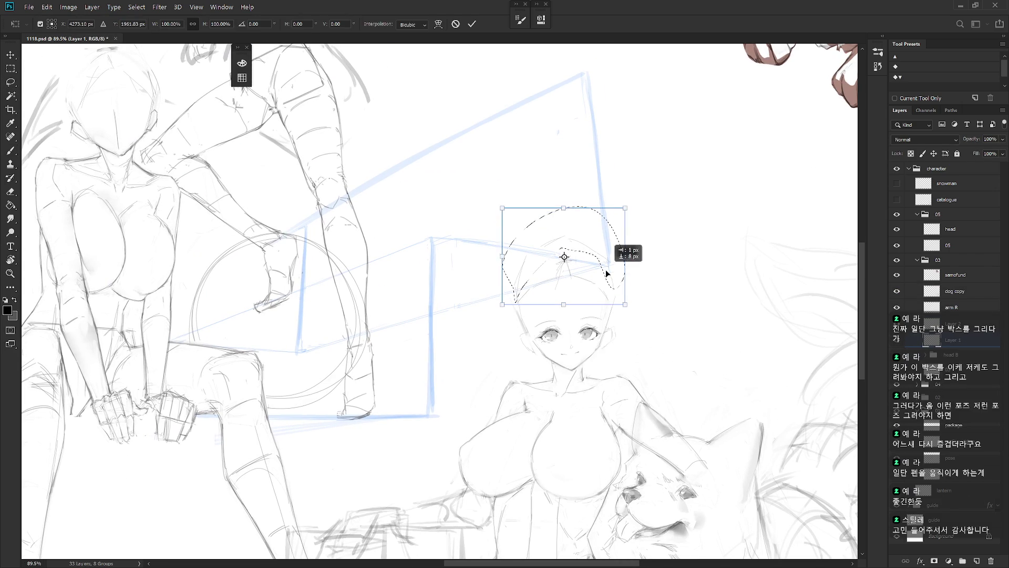
key(Return)
key(ctrl+d)
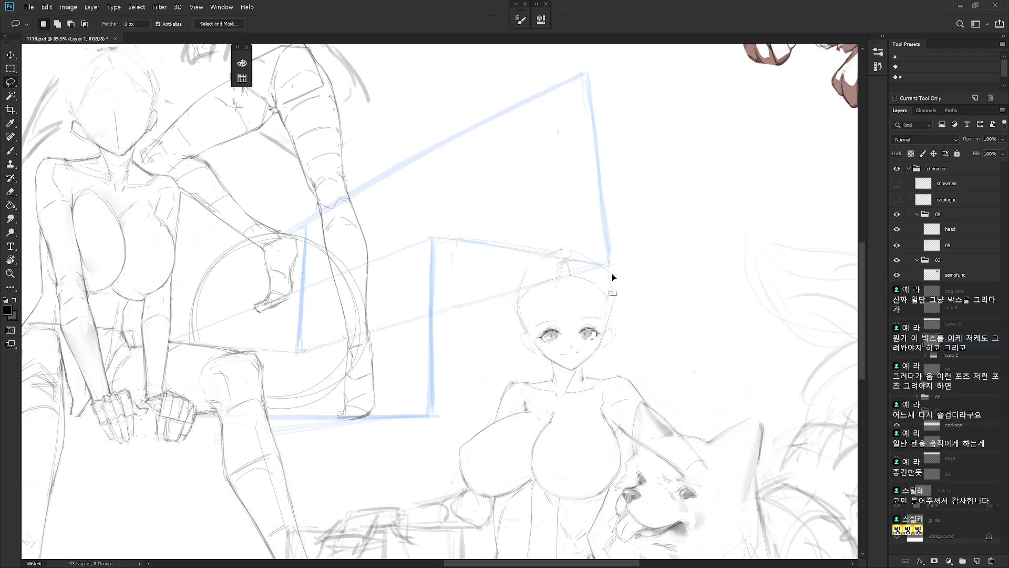
click(897, 509)
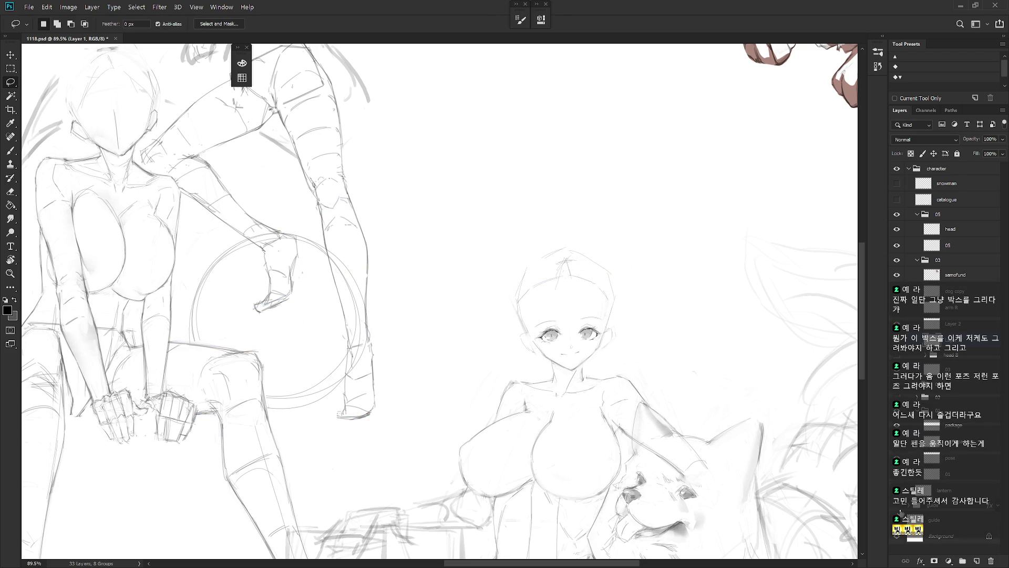
- Redraw the girl's left cheek and face line, and add a grey line along the head's right side
key(b)
alt+scroll(599, 366, down, 3)
scroll(594, 369, down, 2)
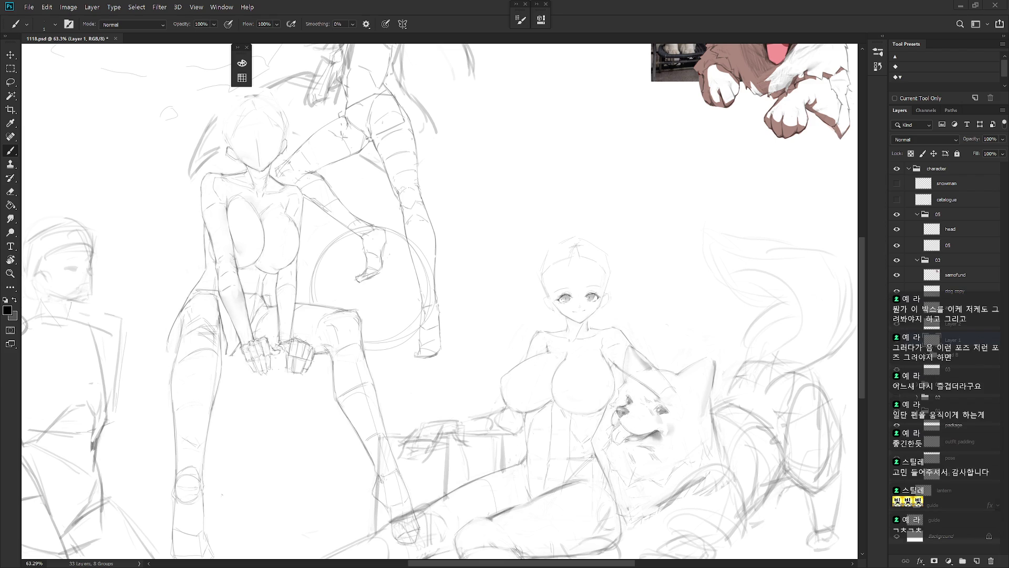
click(896, 340)
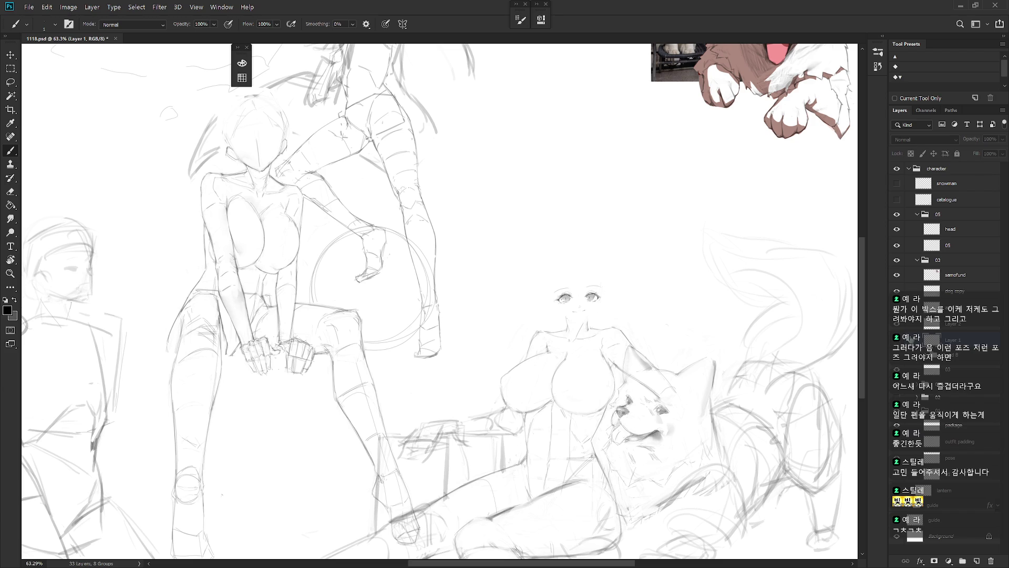
click(897, 340)
scroll(605, 287, up, 3)
key(e)
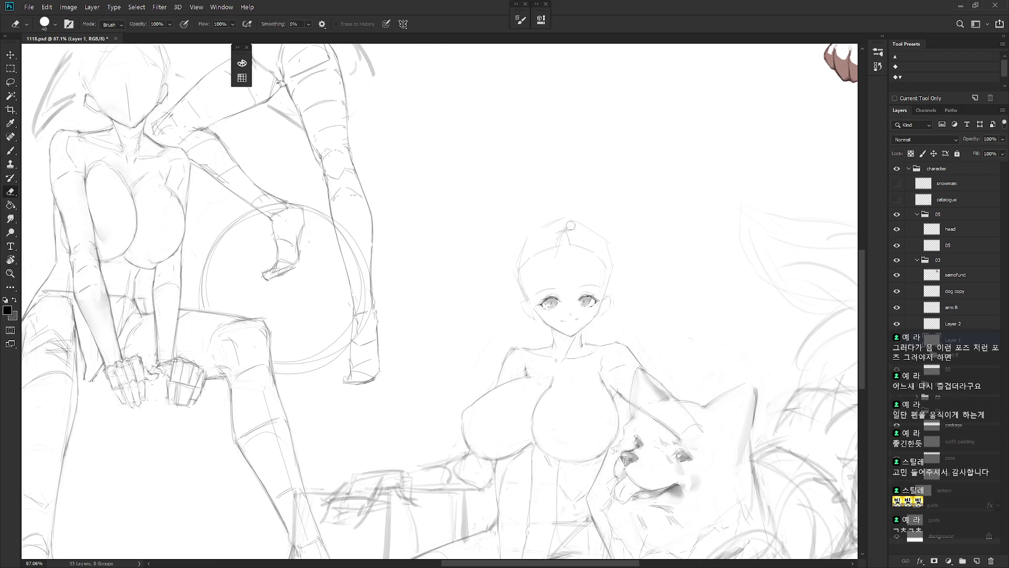
key(b)
drag(530, 287, 527, 306)
alt+click(529, 291)
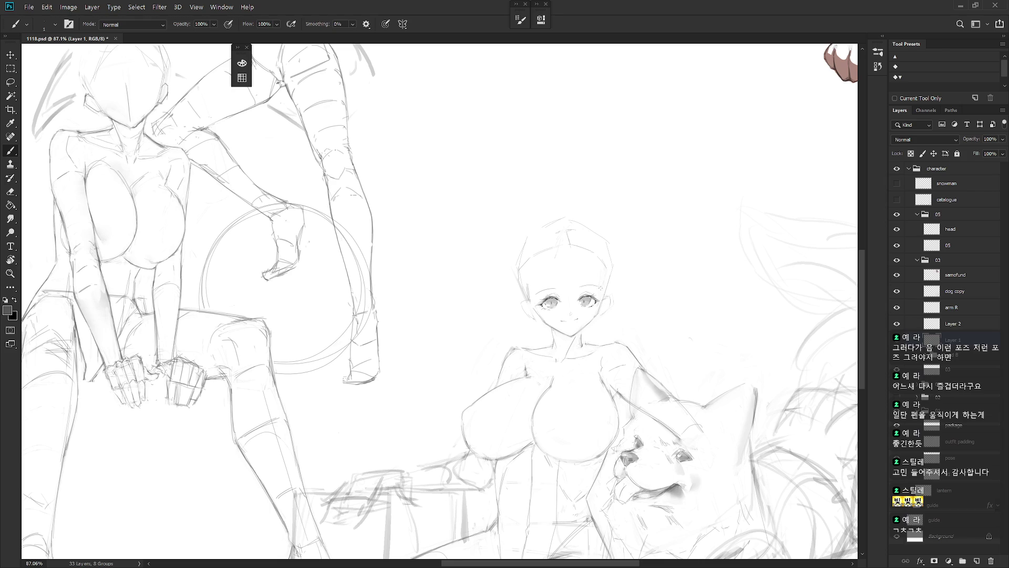
drag(602, 278, 604, 295)
- Hide the head B alternative and select the head B group
click(896, 323)
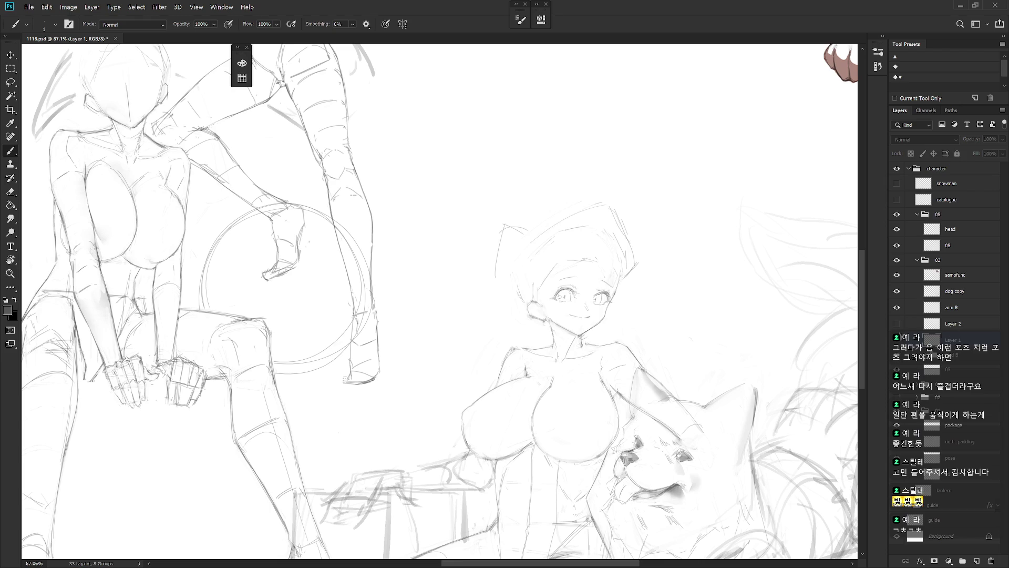
click(897, 324)
click(897, 354)
click(957, 355)
- Delete the head B group and rename Layer 1 to 'head'
key(Delete)
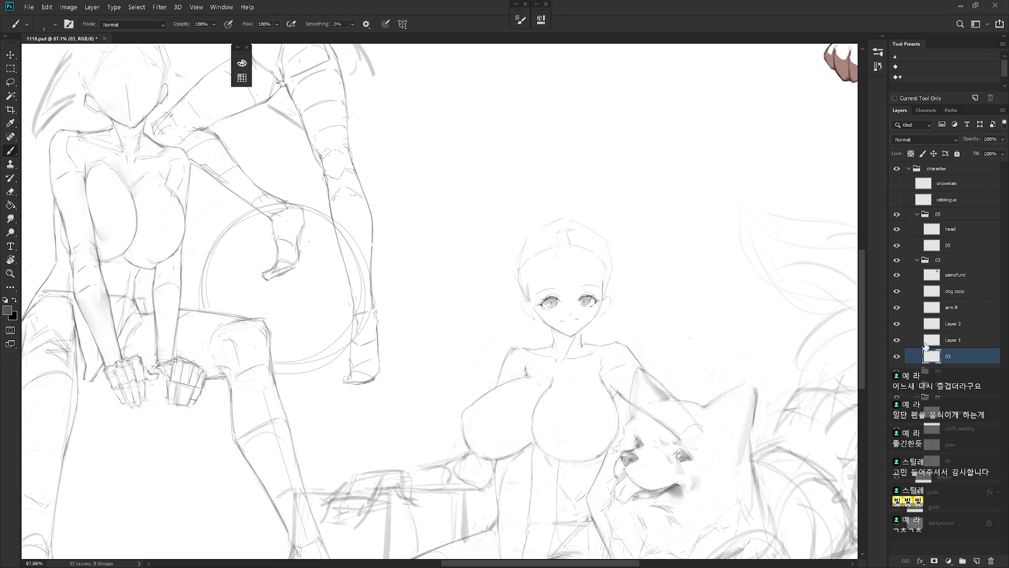
key(ctrl+minus)
double_click(954, 340)
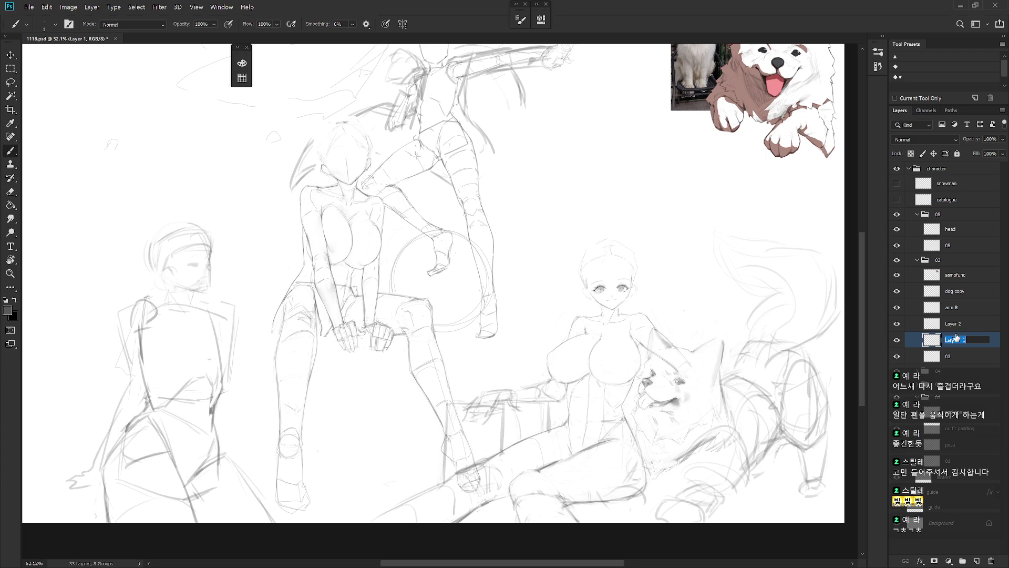
text(head)
key(Return)
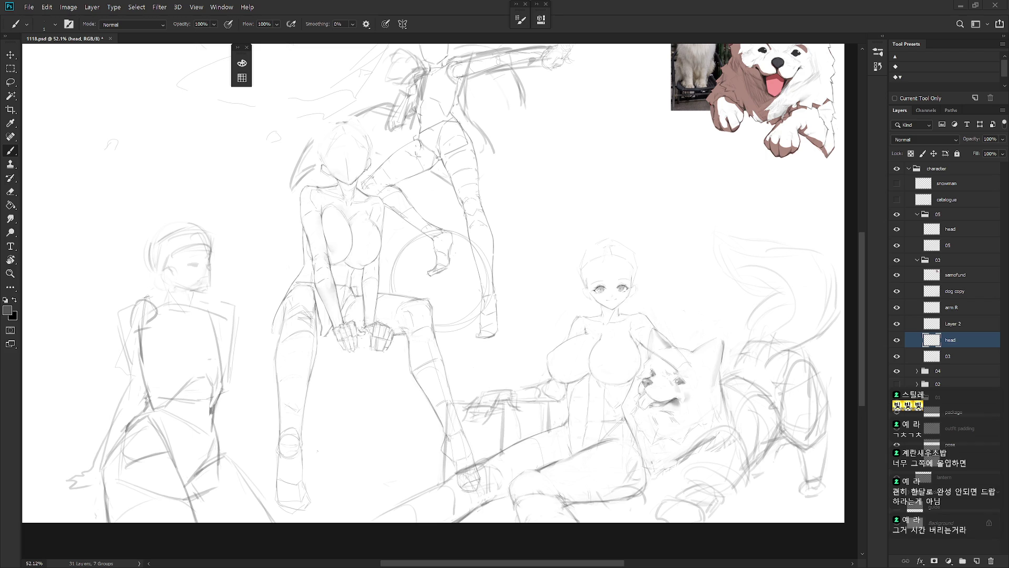
- Rename Layer 2 to 'face' and select it together with the head layer
click(958, 323)
double_click(959, 323)
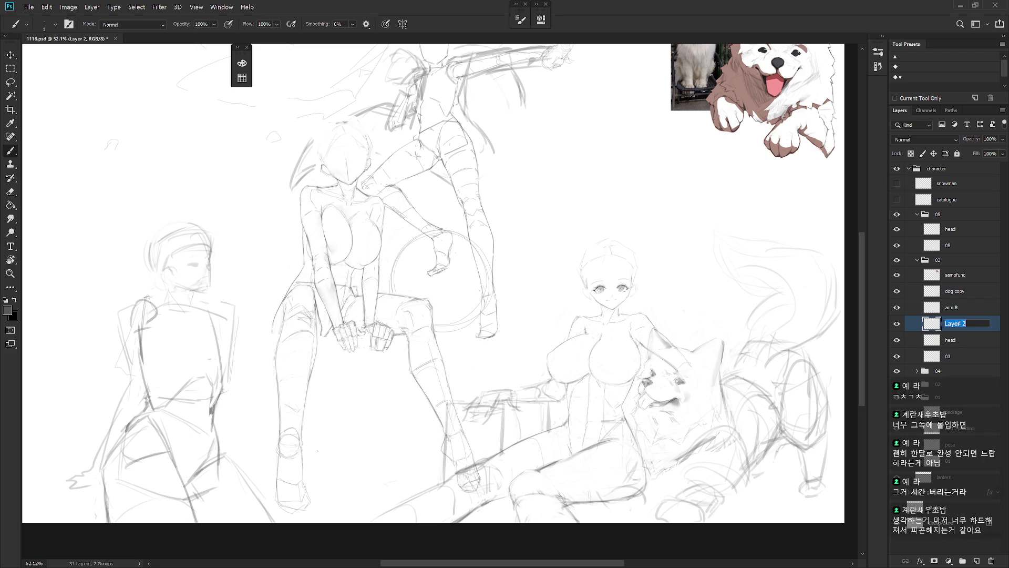
text(face)
key(Return)
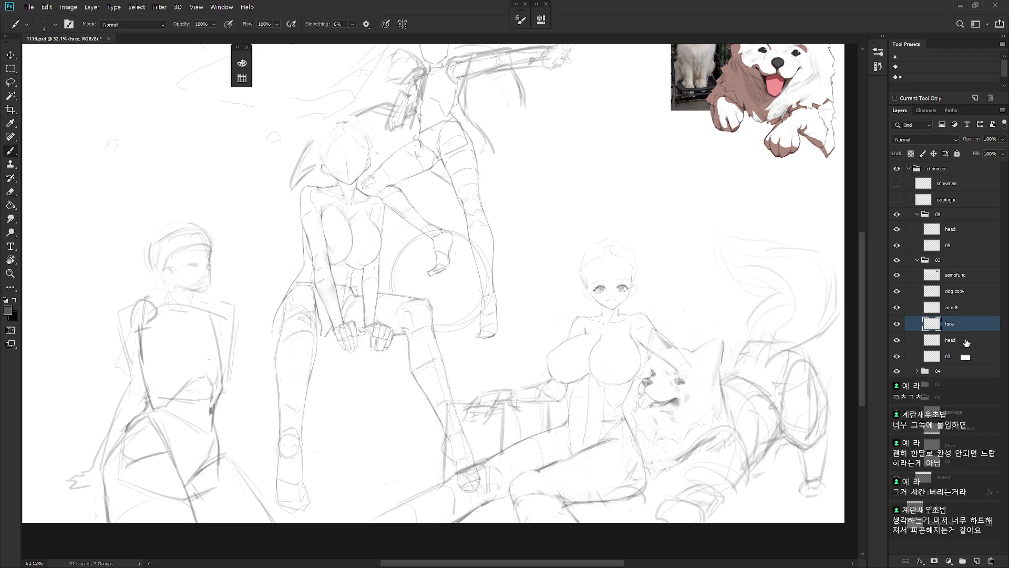
shift+click(966, 340)
drag(643, 282, 647, 286)
- Scale the head and face layers up to about 105%
key(ctrl+t)
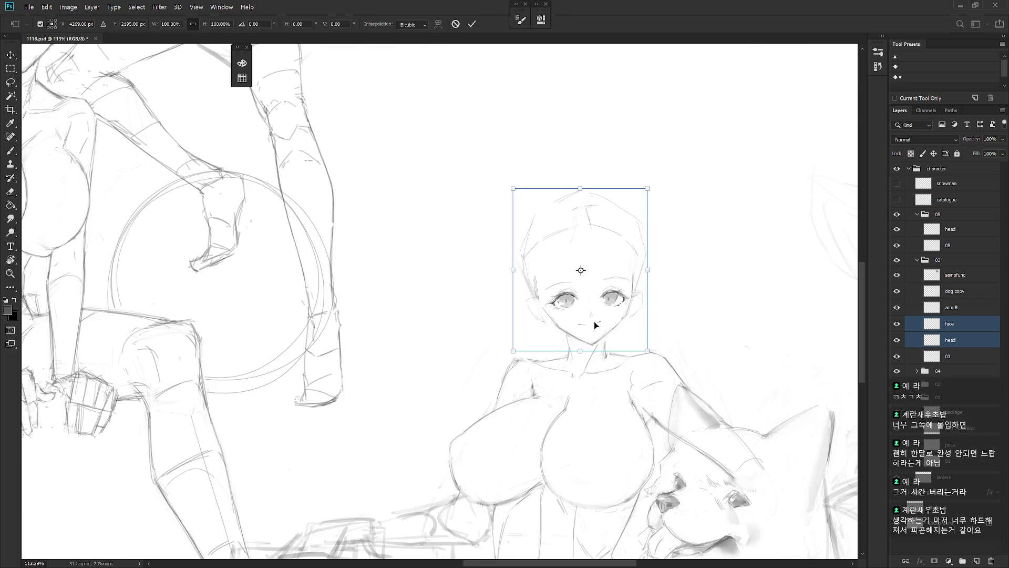
alt+click(598, 334)
drag(513, 189, 509, 177)
key(Return)
- Check proportions in a mirrored view and nudge the head and face sketch slightly upward
key(b)
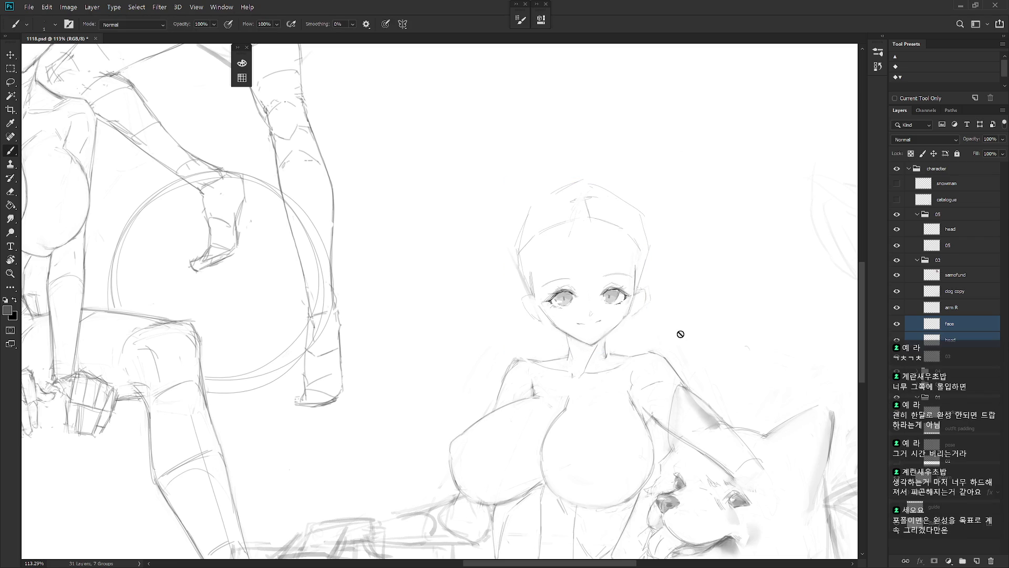
scroll(678, 389, down, 6)
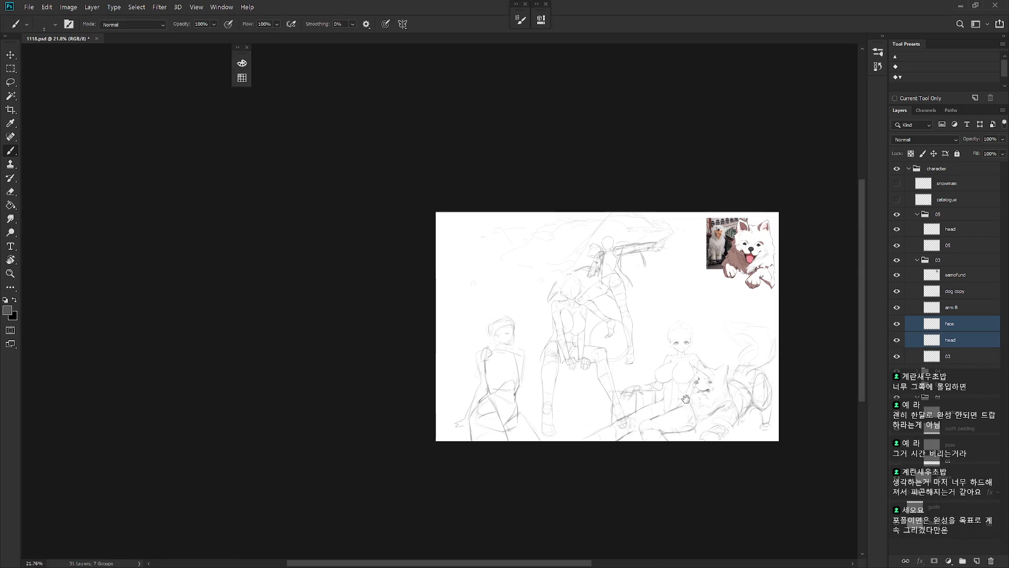
key(ctrl+shift+h)
scroll(546, 371, up, 4)
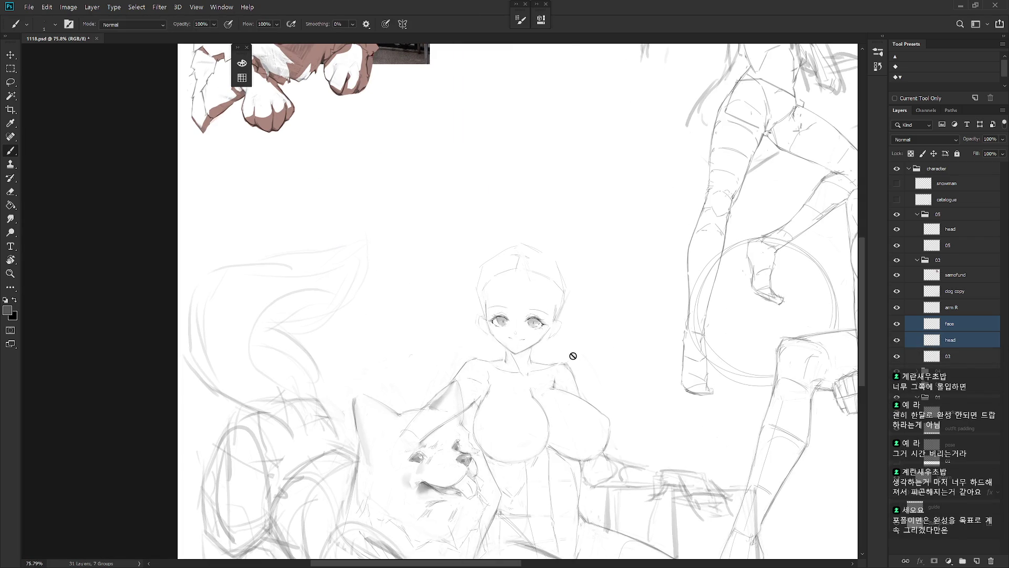
key(v)
drag(542, 338, 542, 335)
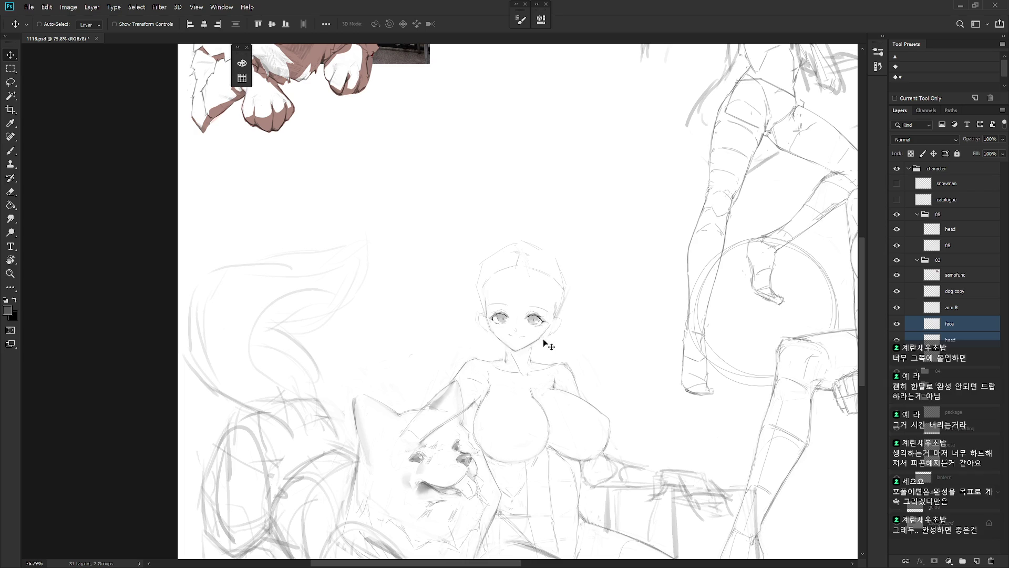
key(b)
scroll(513, 334, up, 3)
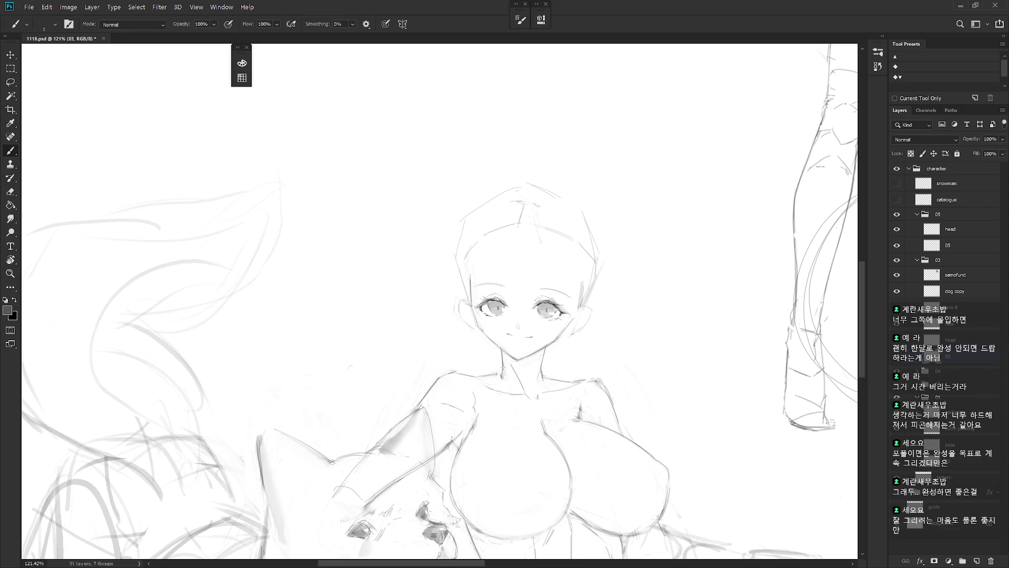
key(e)
key(b)
scroll(654, 406, down, 5)
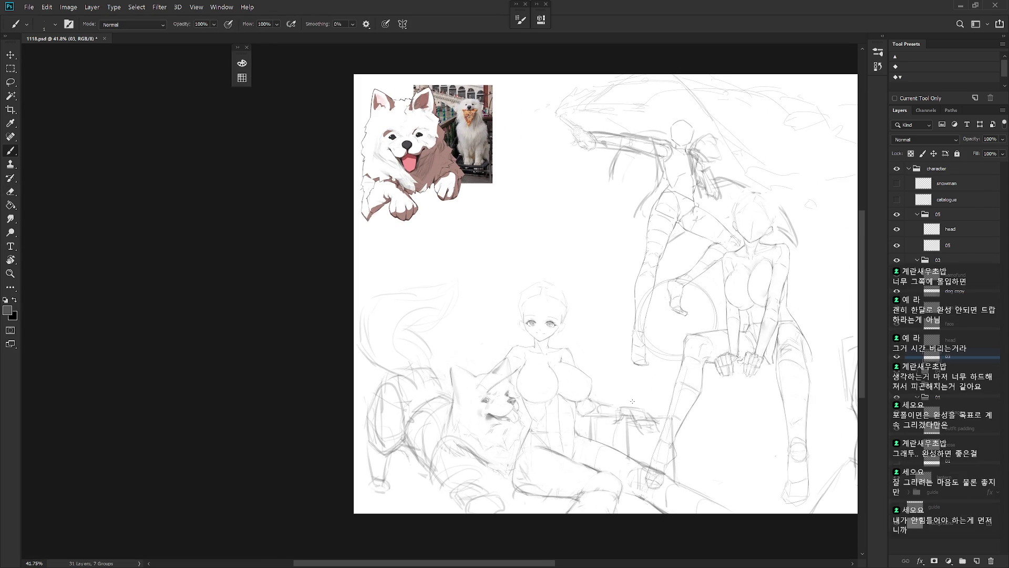
scroll(525, 389, up, 4)
key(e)
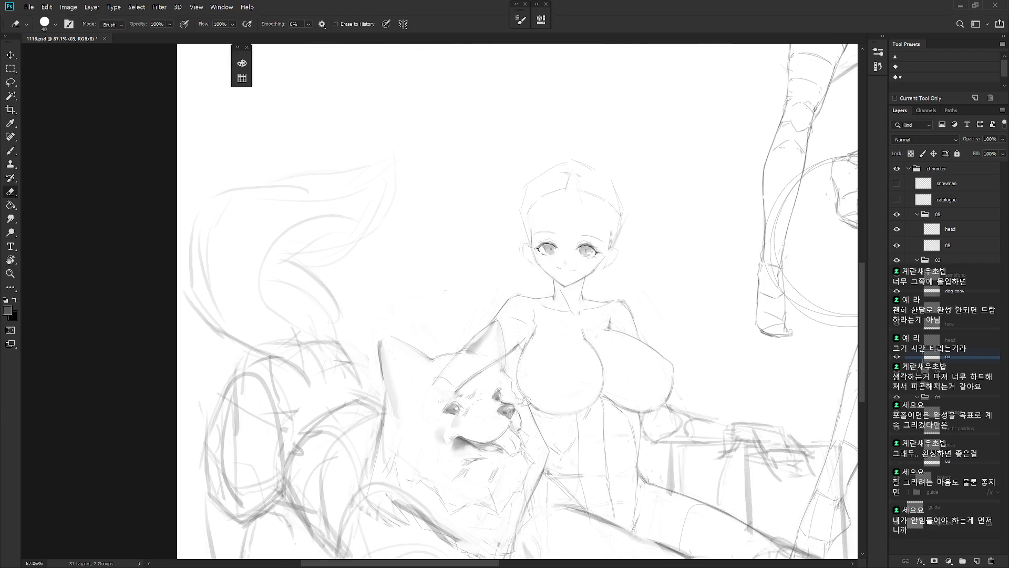
key(b)
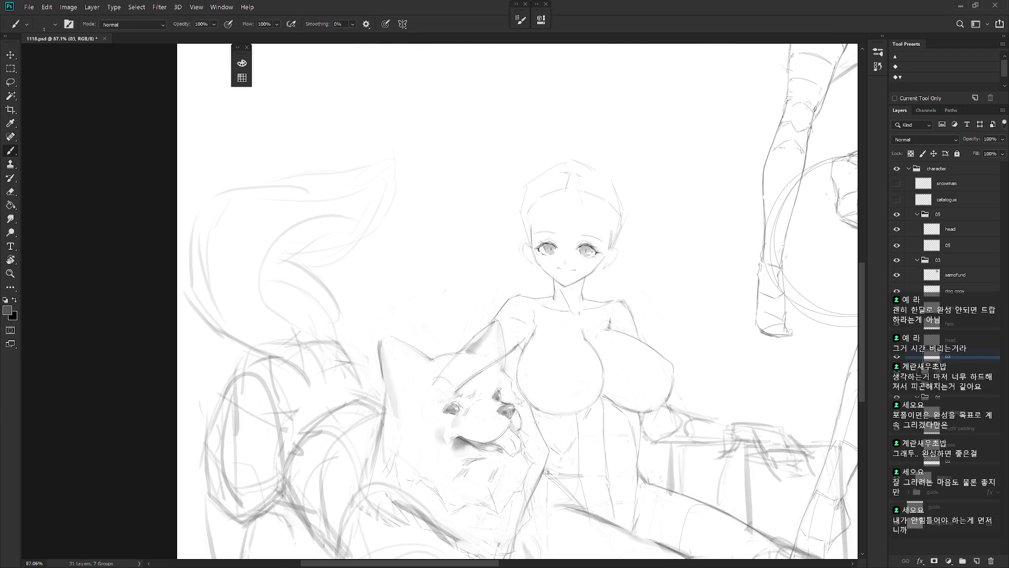
key(e)
key(b)
key(e)
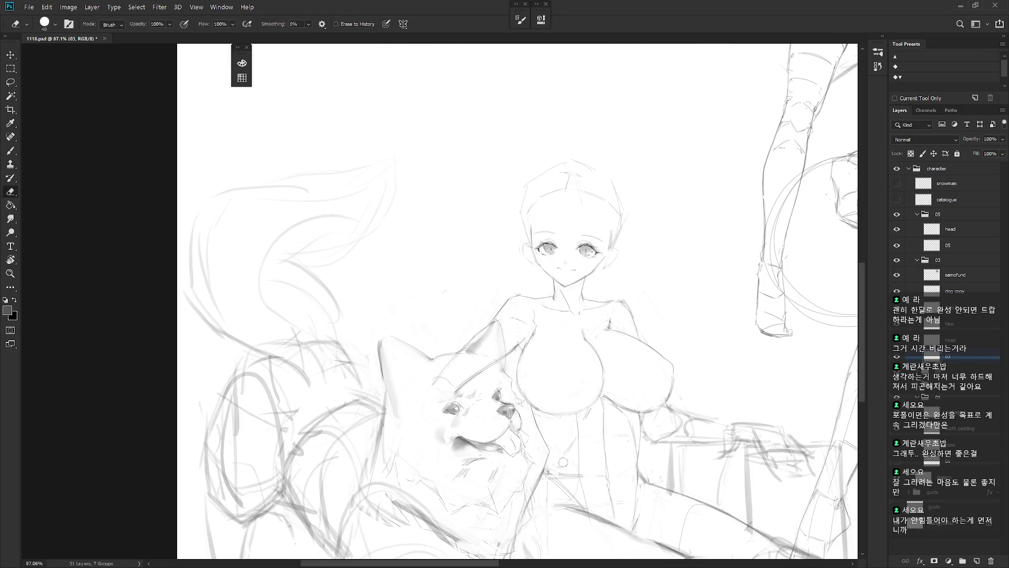
key(l)
mouse_move(576, 436)
mouse_down()
mouse_move(538, 417)
mouse_move(569, 463)
mouse_move(578, 444)
mouse_up()
key(ctrl+d)
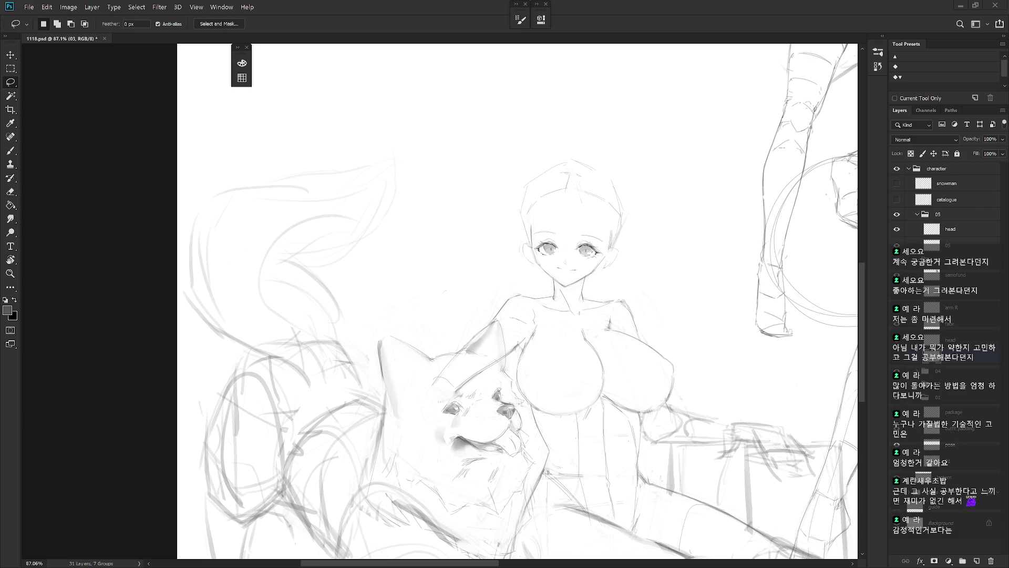
- Check proportions in a mirrored view, then redraw the left side and top of the head outline
key(ctrl+minus)
key(ctrl+minus)
key(ctrl+minus)
key(ctrl+plus)
key(h)
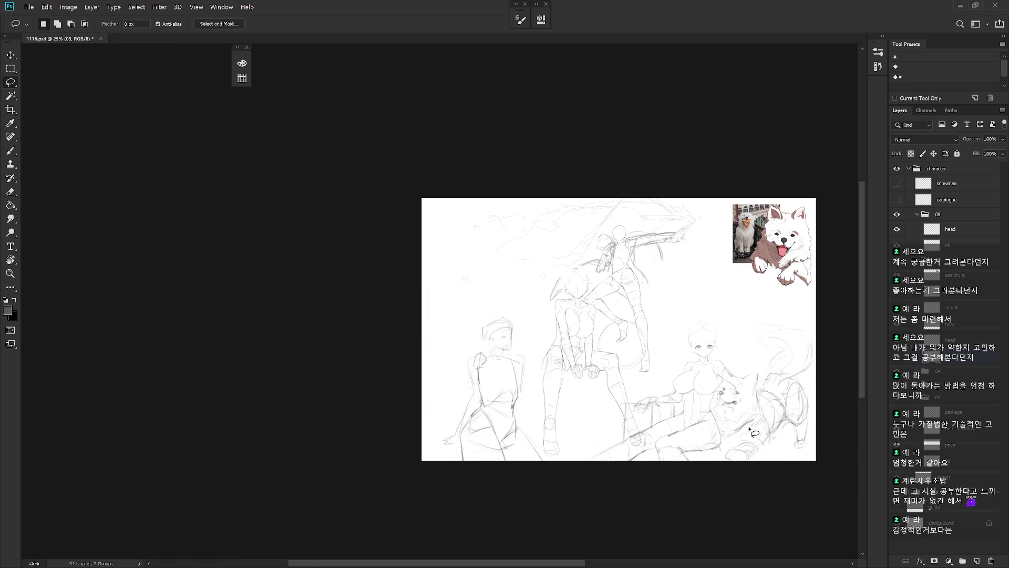
drag(635, 363, 658, 342)
key(b)
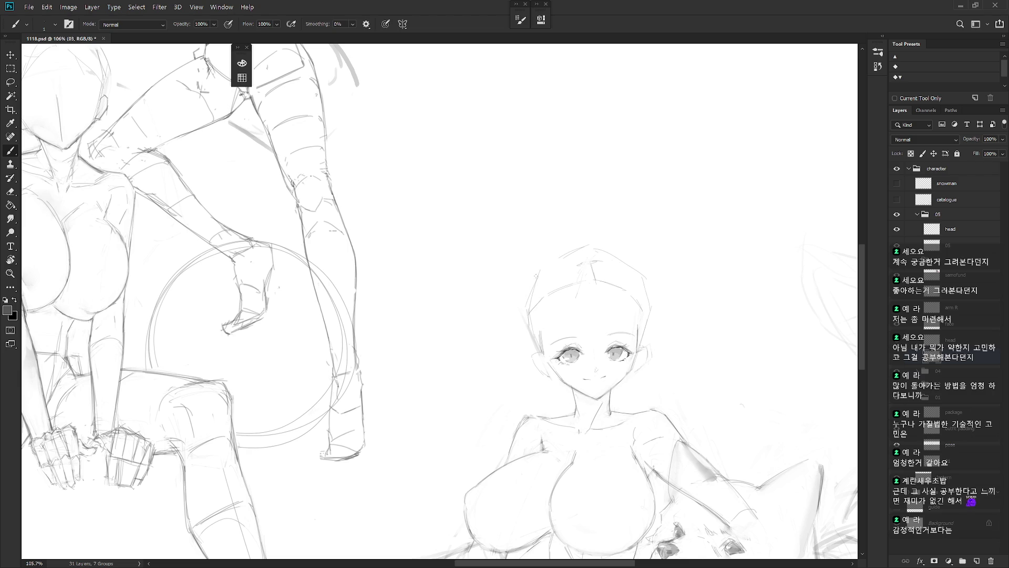
right_click(544, 278)
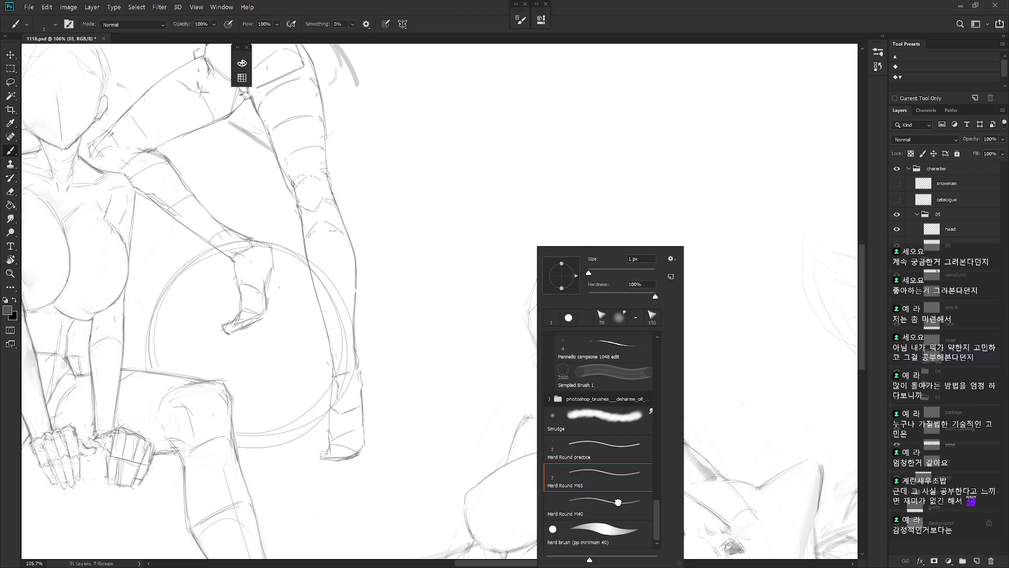
drag(535, 270, 523, 336)
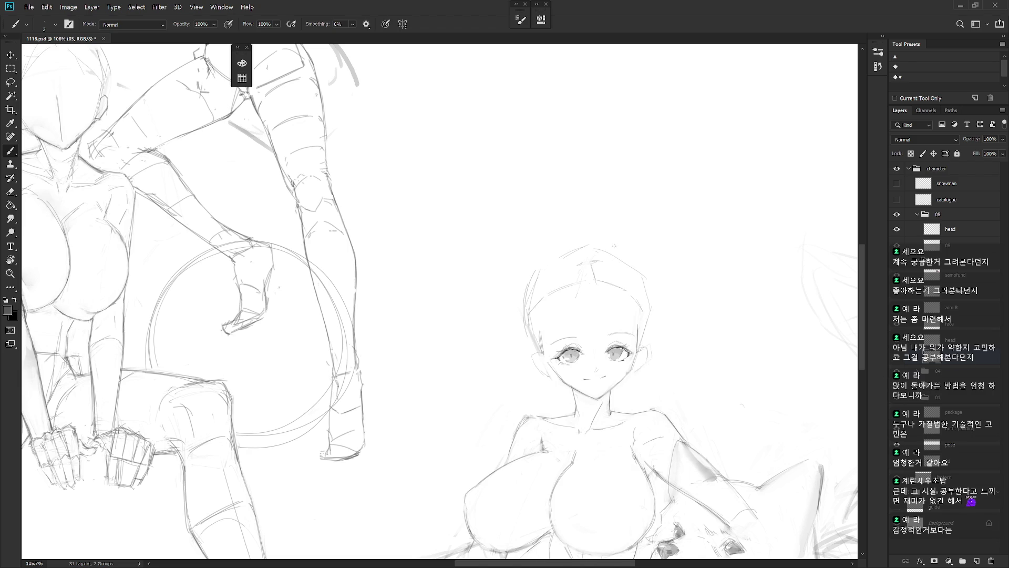
mouse_move(537, 270)
mouse_down()
mouse_move(570, 247)
mouse_move(646, 275)
mouse_up()
key(ctrl+z)
key(e)
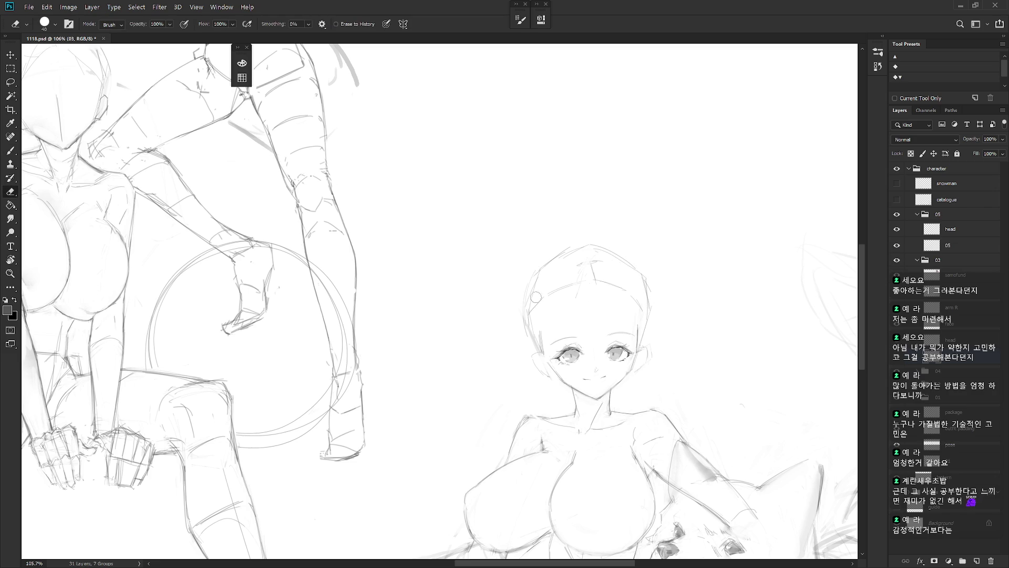
key(b)
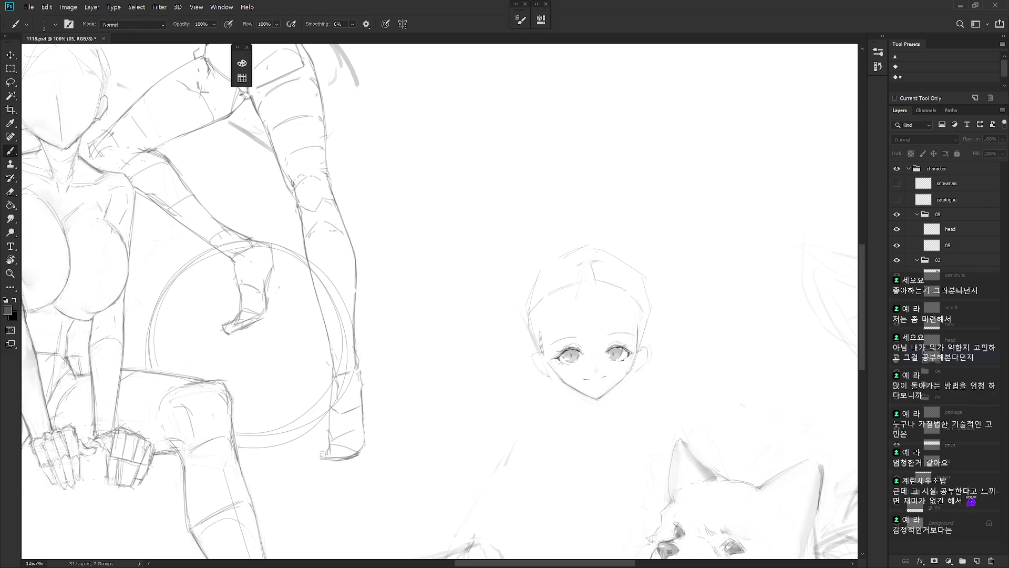
- Lasso the central girl's head onto a new layer, then bring up the Open dialog
key(l)
mouse_move(604, 383)
mouse_down()
mouse_move(721, 259)
mouse_move(497, 337)
mouse_up()
key(ctrl+j)
key(ctrl+e)
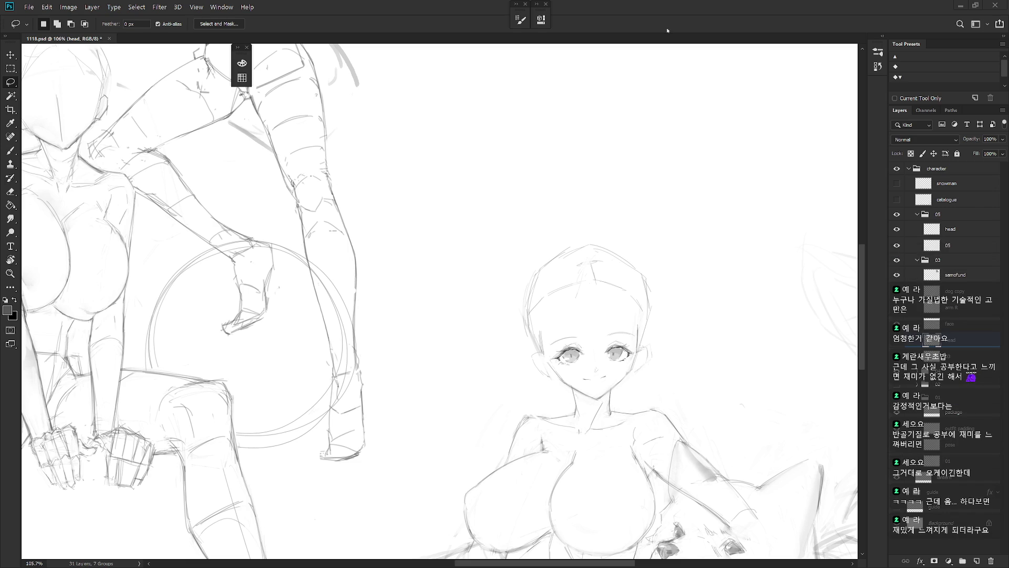
key(ctrl+o)
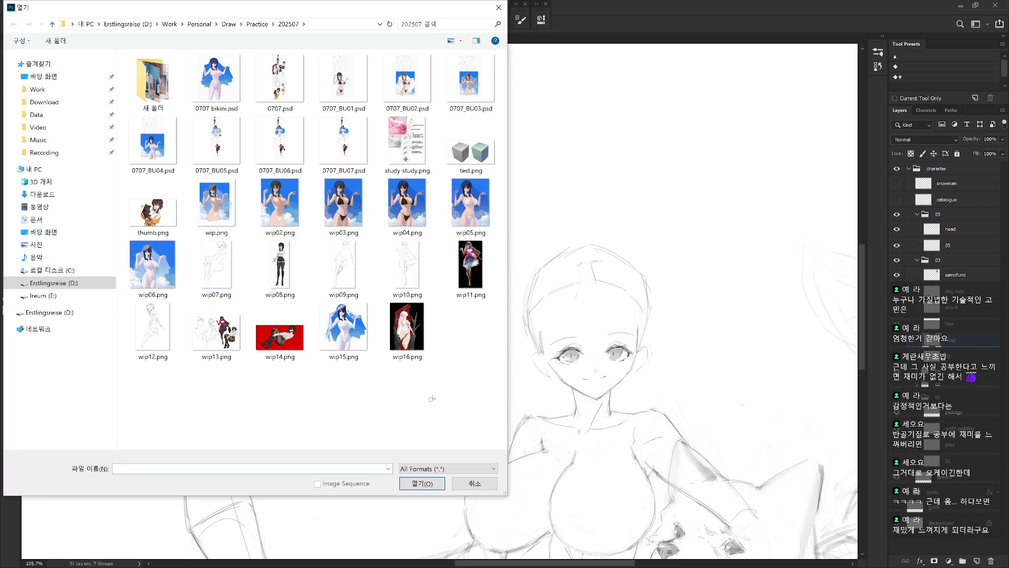
- Browse to the 202511 practice folder and open both 1120.psd and 1119.psd
key(alt+Up)
double_click(406, 107)
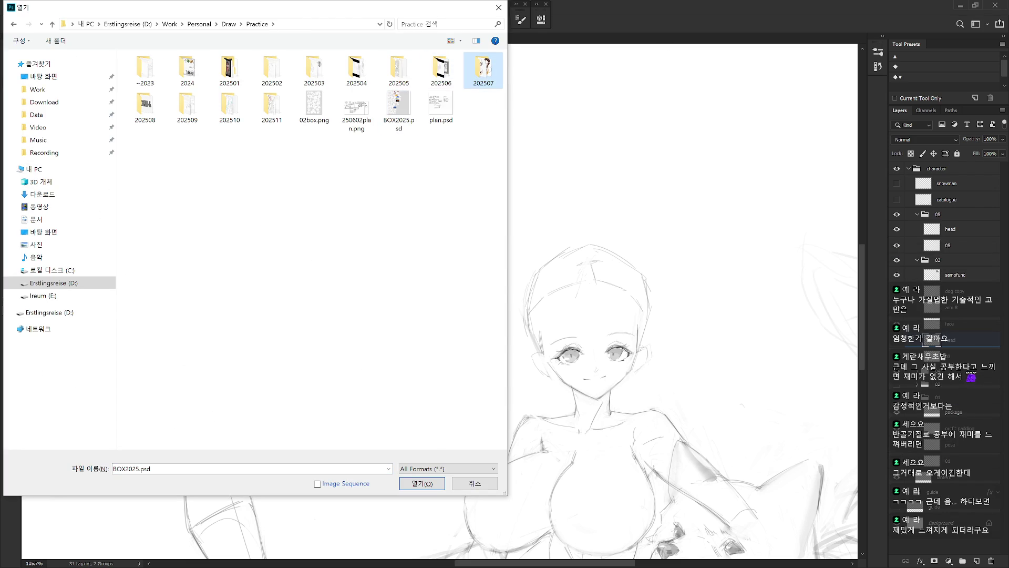
double_click(272, 107)
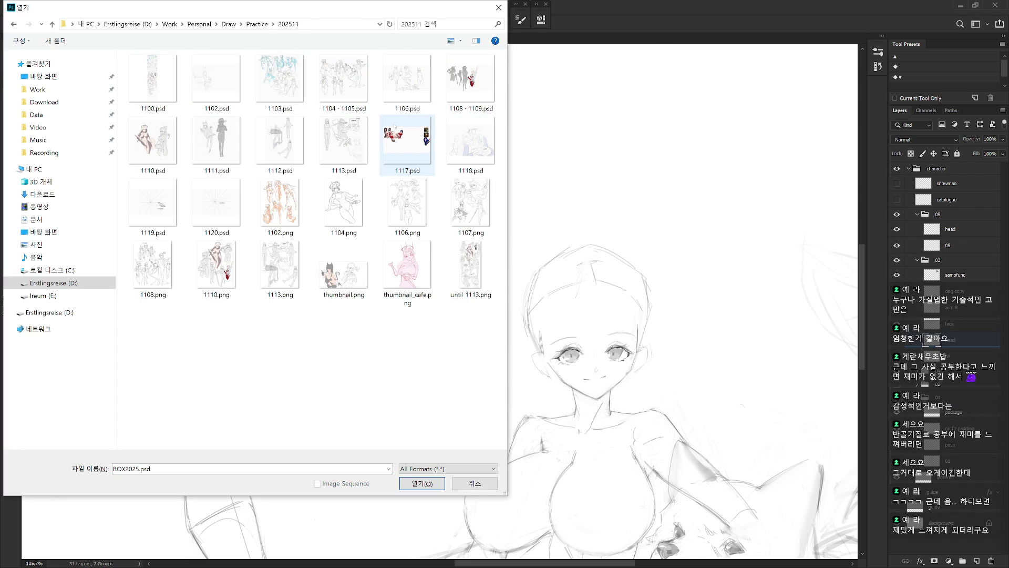
click(216, 205)
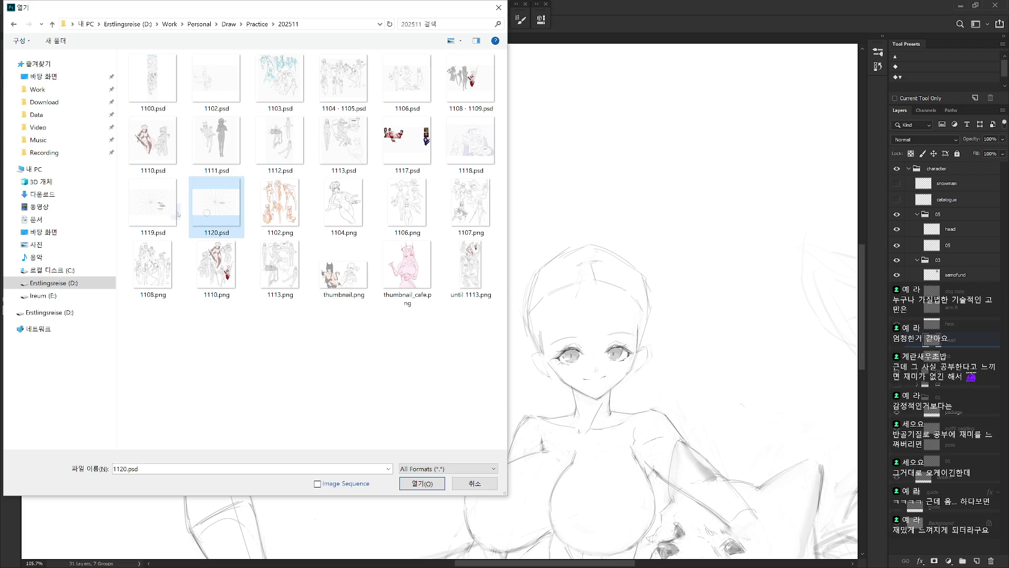
ctrl+click(179, 206)
key(Return)
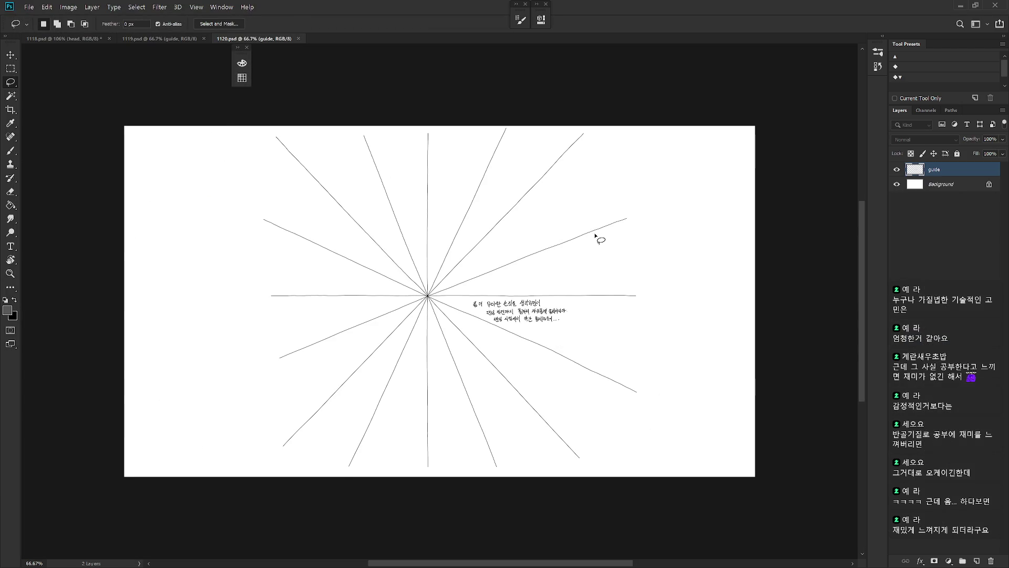
- Add a new layer in 1120.psd and loop a black ellipse around the handwritten note
key(b)
scroll(541, 329, up, 1)
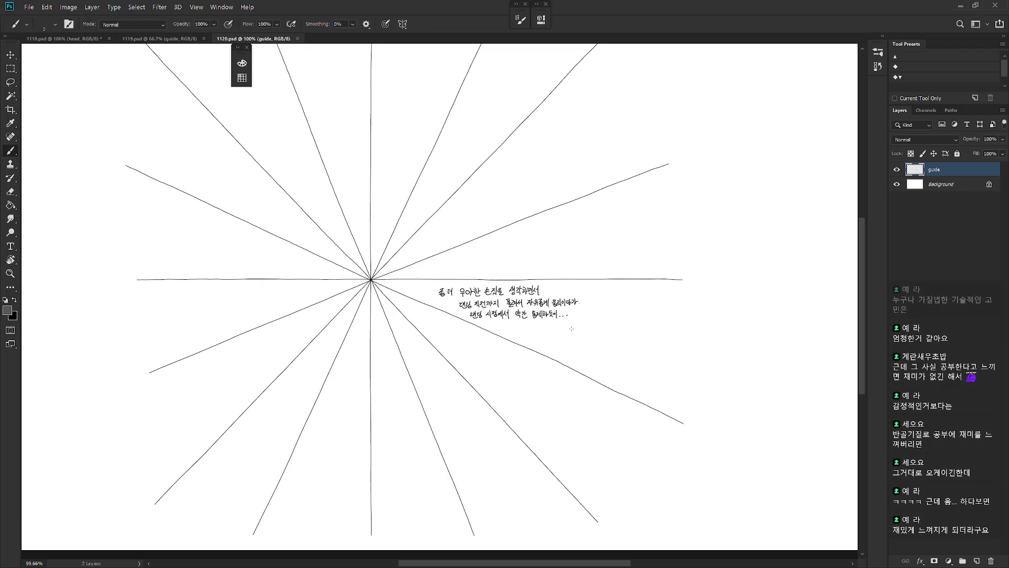
key(ctrl+shift+n)
key(Return)
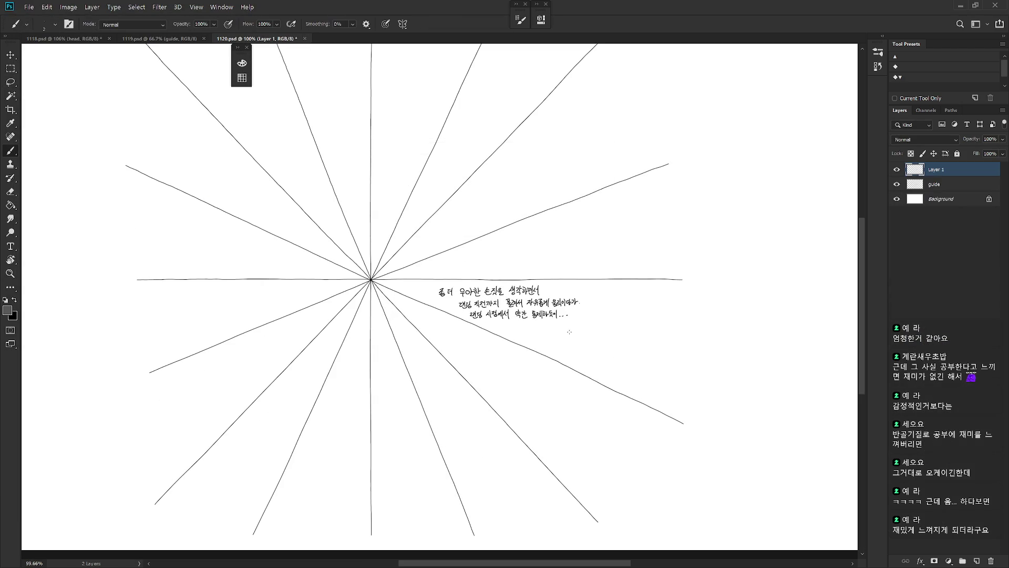
key(d)
mouse_move(489, 250)
mouse_down()
mouse_move(415, 315)
mouse_move(615, 316)
mouse_move(500, 368)
mouse_up()
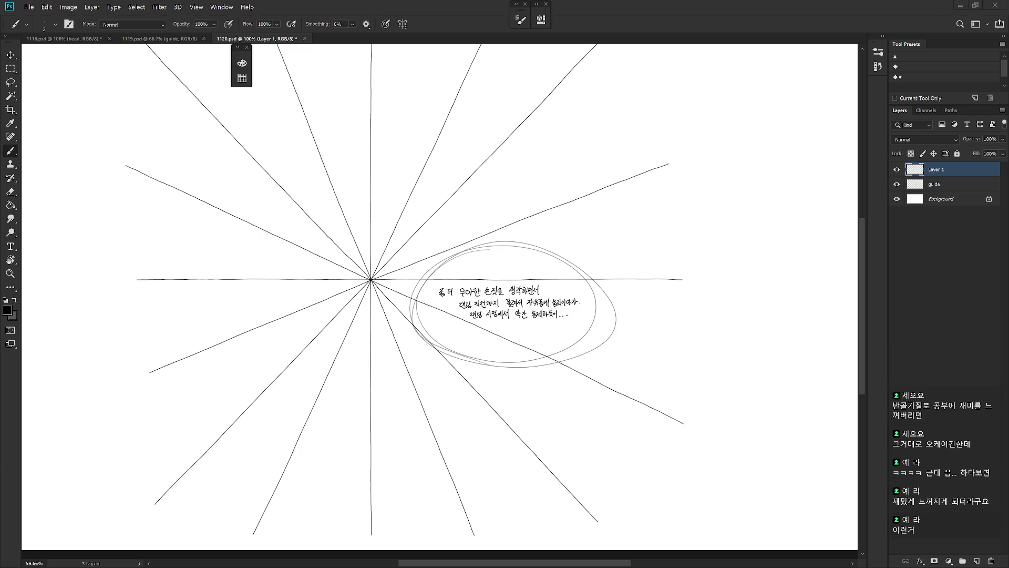
- Undo a stray stroke near the ellipse, then close 1120.psd without saving
scroll(603, 343, up, 3)
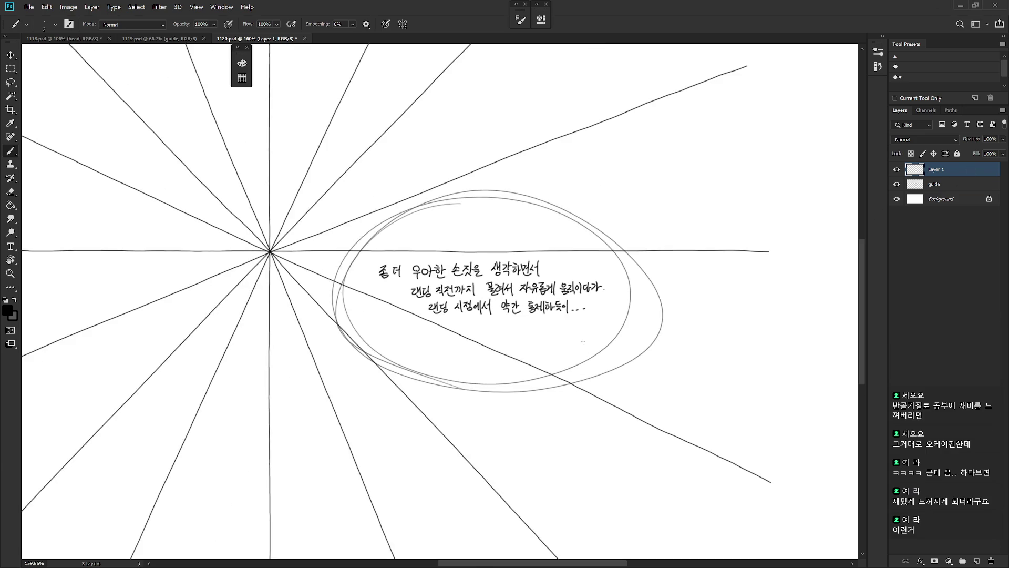
scroll(585, 387, down, 4)
mouse_move(585, 387)
mouse_down()
mouse_move(601, 413)
mouse_move(623, 359)
mouse_up()
key(ctrl+z)
key(ctrl+z)
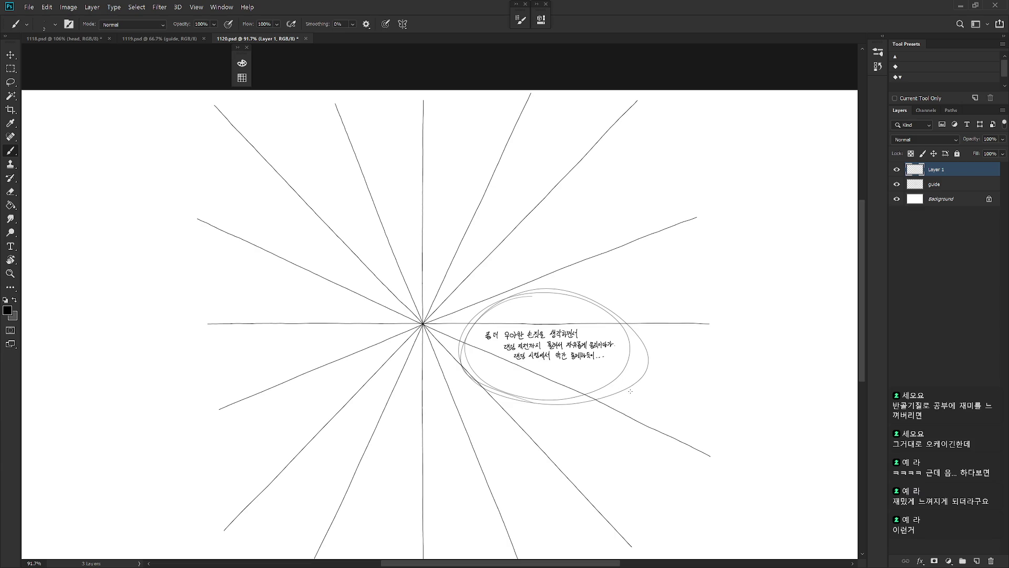
scroll(588, 386, up, 5)
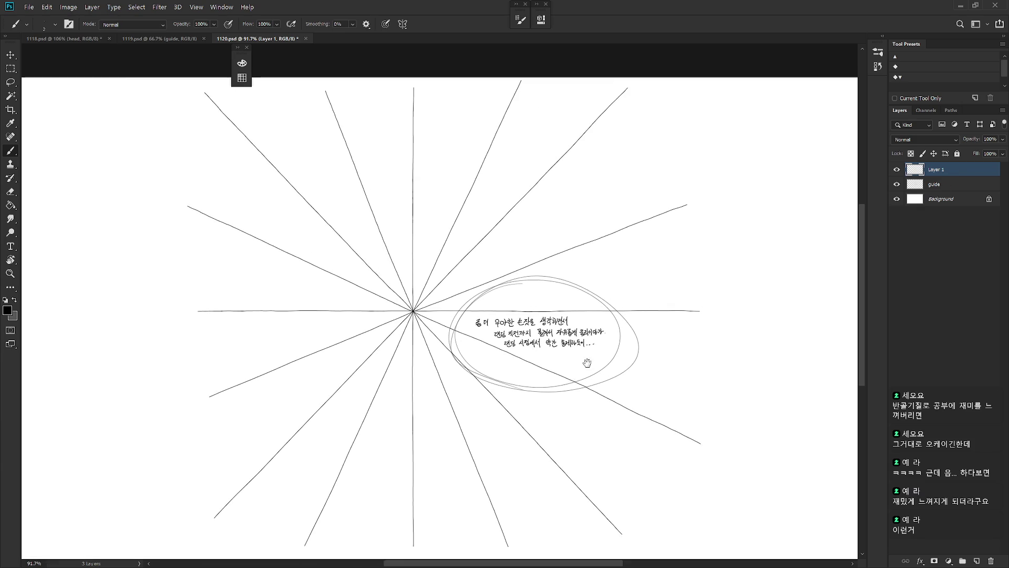
scroll(583, 368, down, 3)
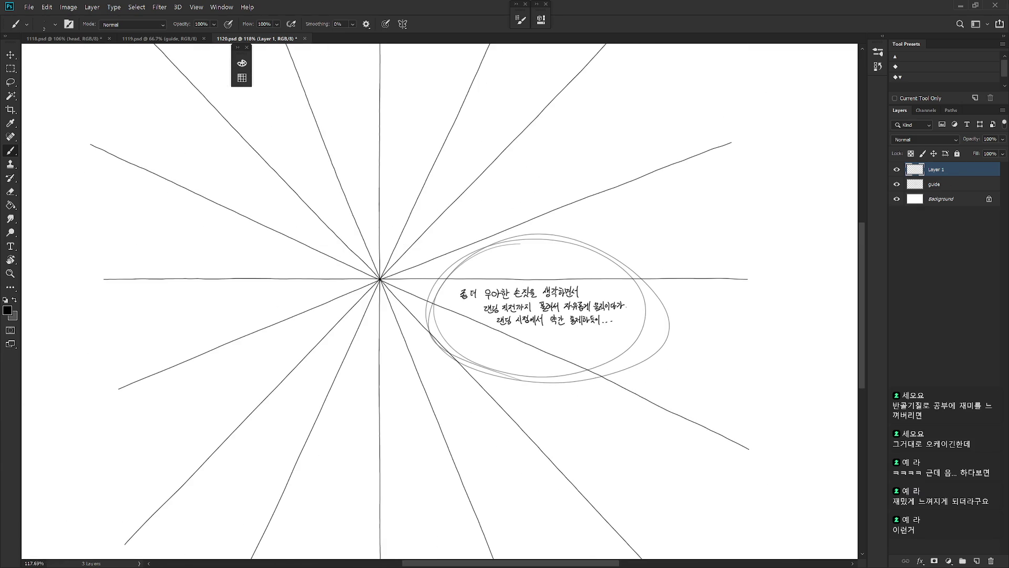
click(305, 39)
click(559, 226)
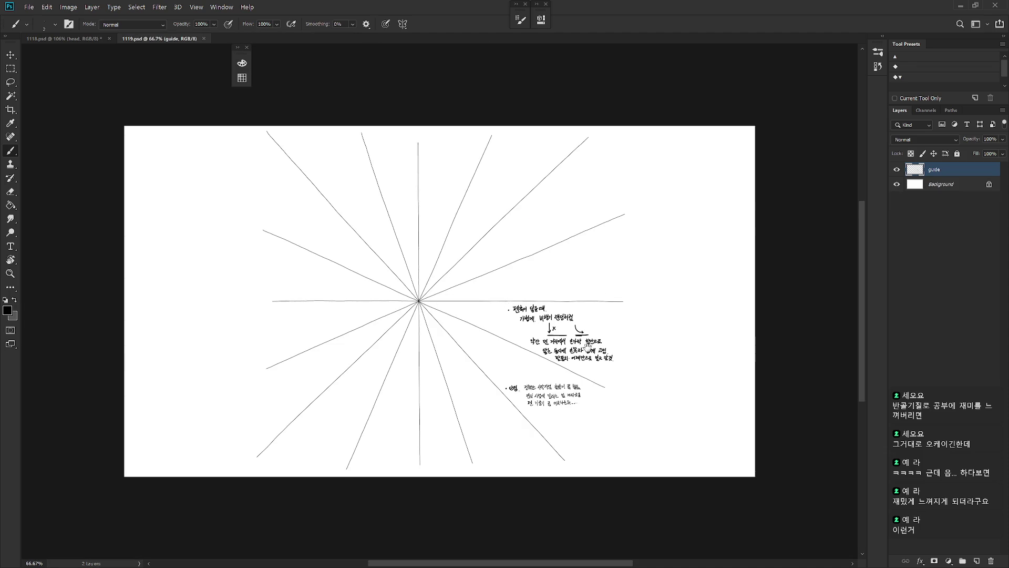
- Circle the Korean notes on the right as a trial, undo it, and close 1119.psd without saving
scroll(587, 345, up, 3)
scroll(534, 316, down, 2)
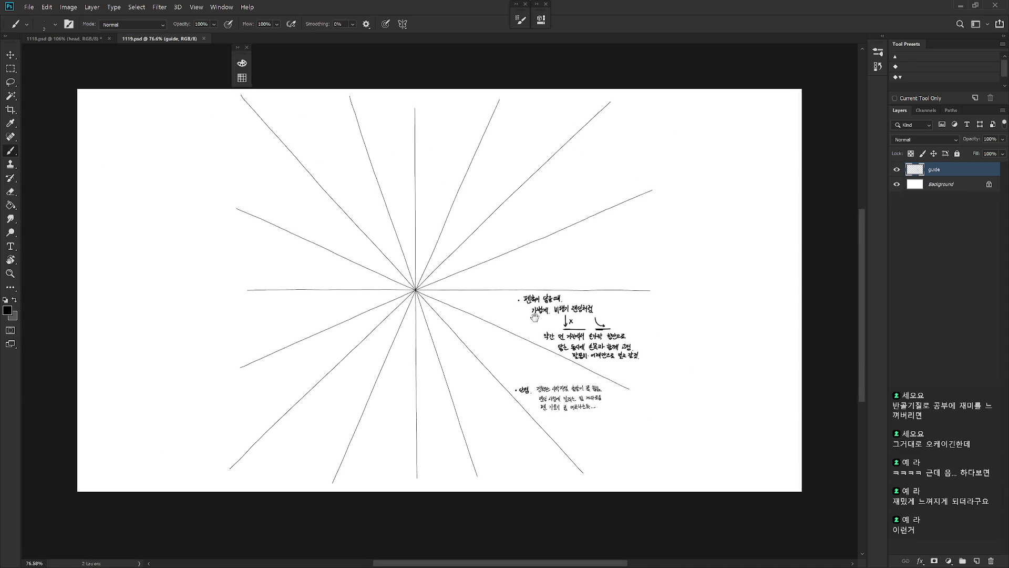
scroll(534, 316, up, 1)
scroll(499, 289, up, 2)
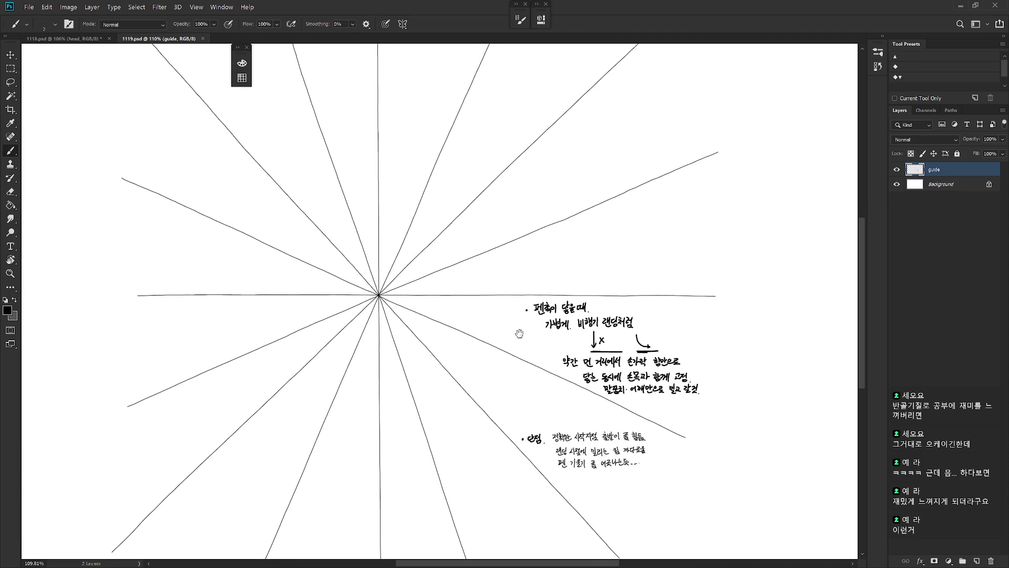
drag(519, 333, 556, 324)
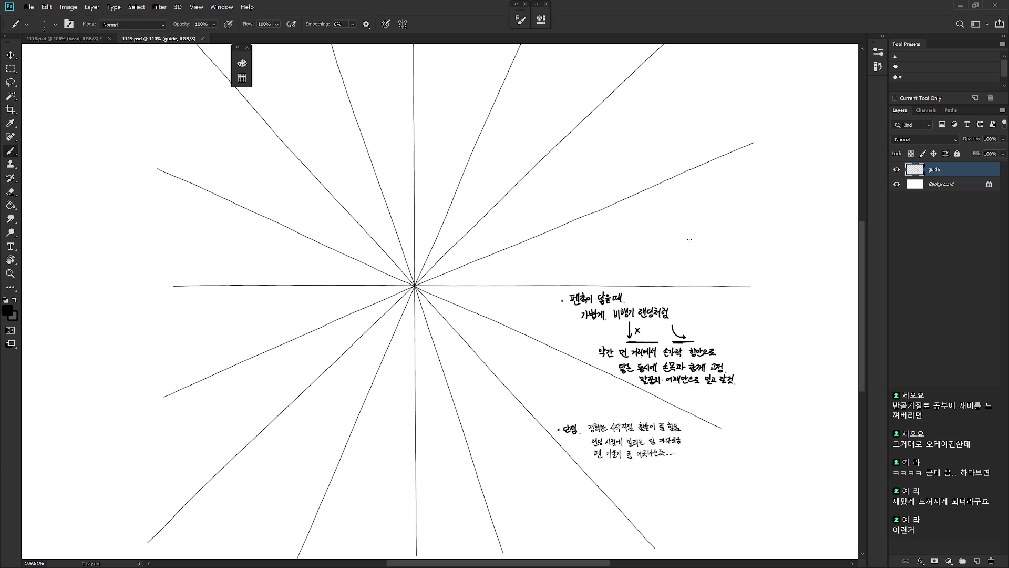
mouse_move(649, 240)
mouse_down()
mouse_move(777, 381)
mouse_move(721, 487)
mouse_up()
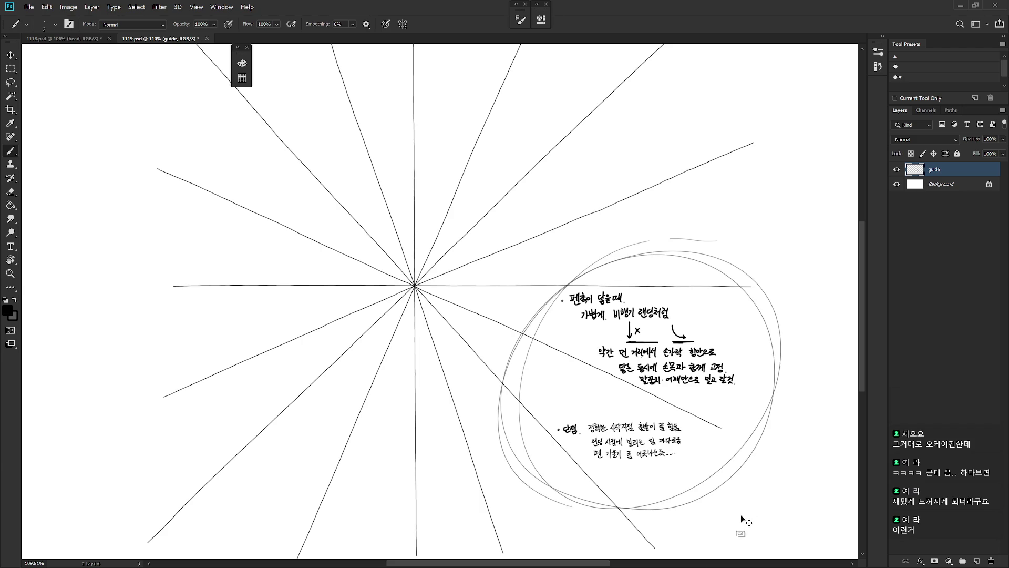
key(ctrl+z)
key(ctrl+z)
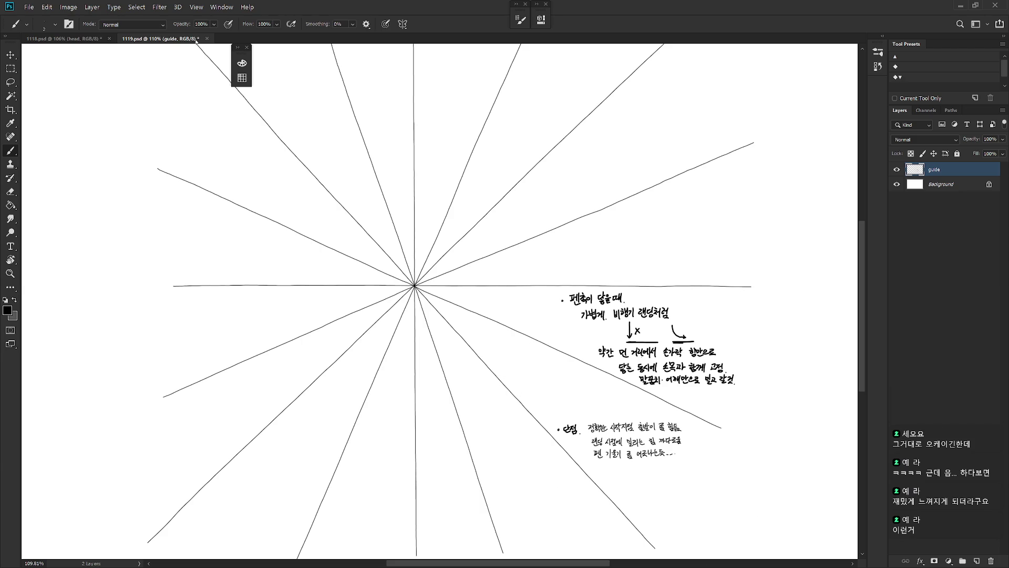
click(207, 38)
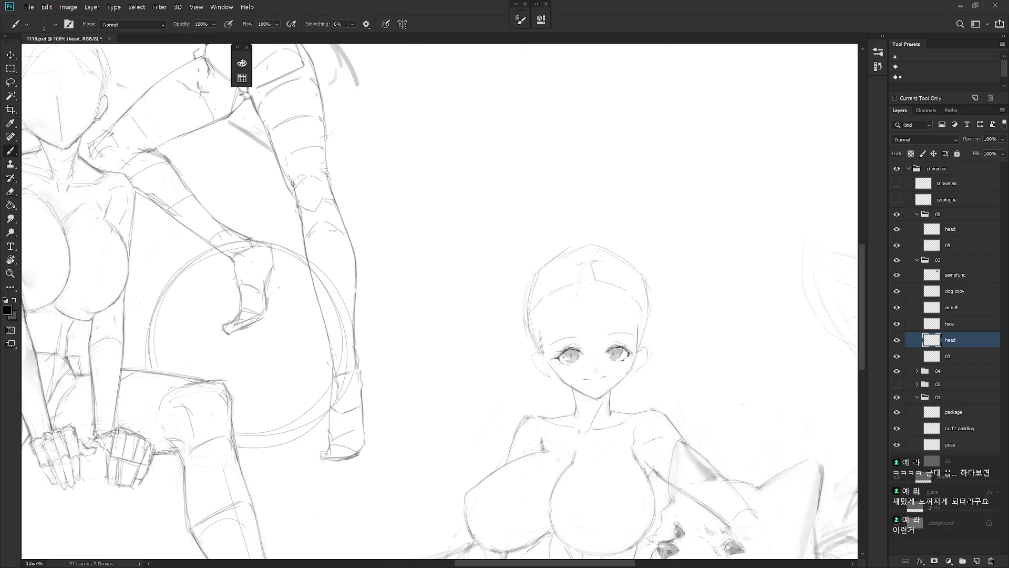
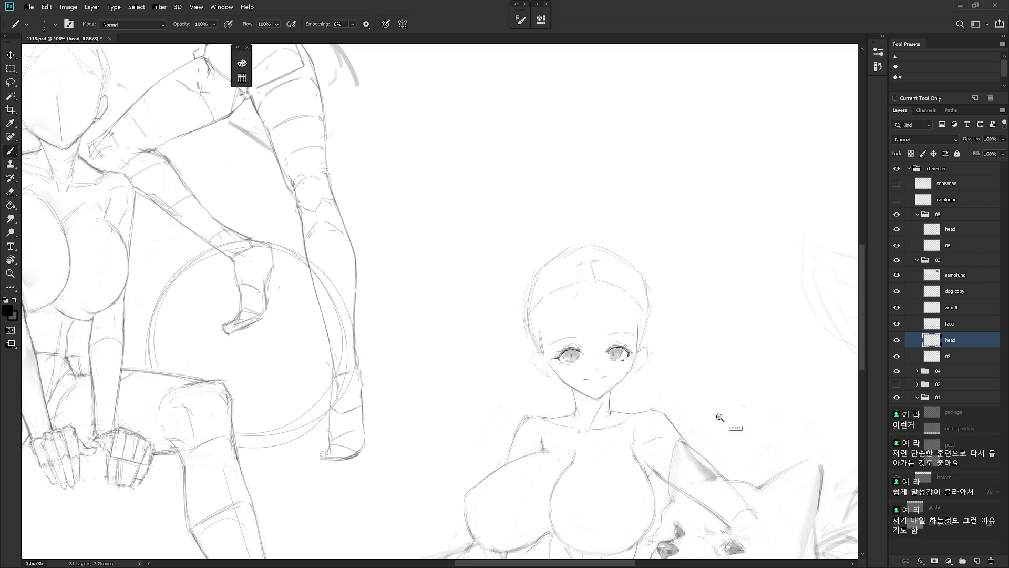
- Swap the colours and alternate between eraser and brush while inspecting the sketch
scroll(720, 417, down, 5)
scroll(626, 310, up, 5)
key(e)
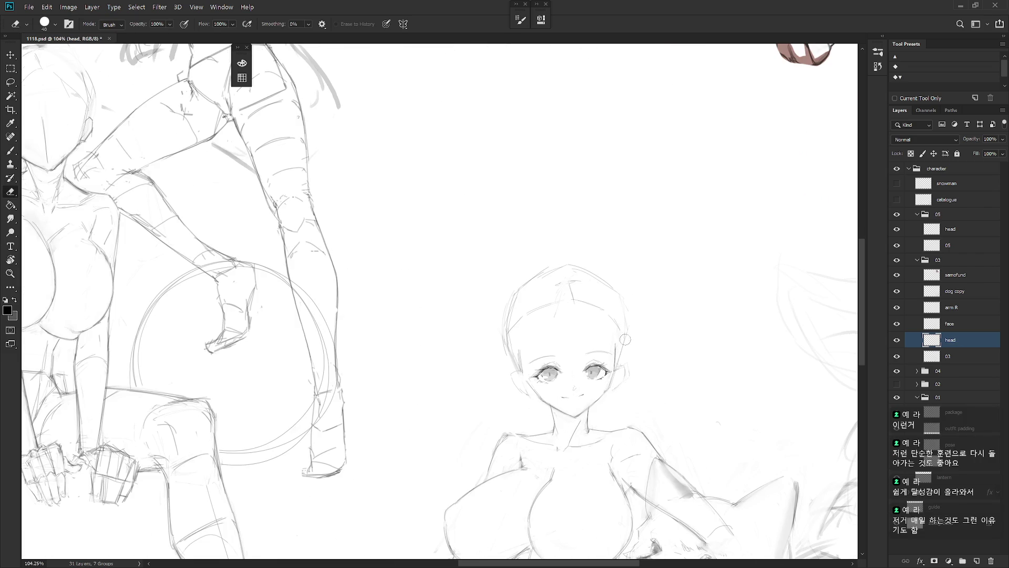
key(b)
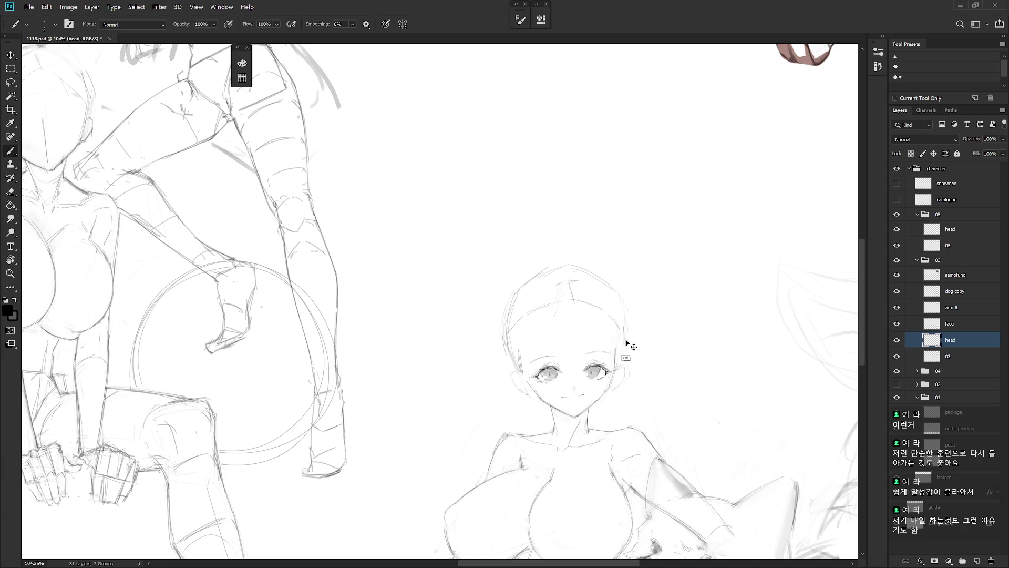
key(x)
key(e)
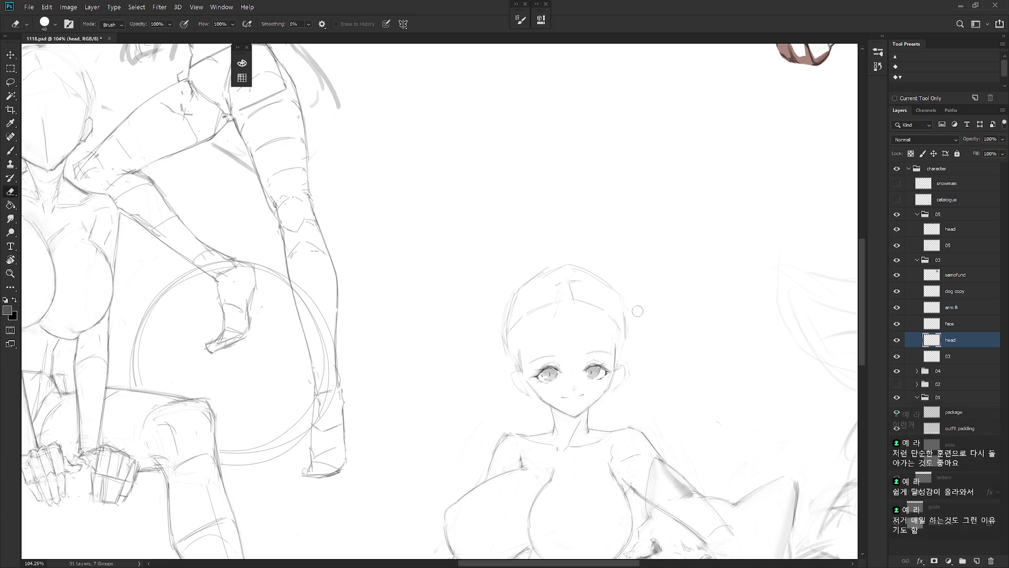
key(b)
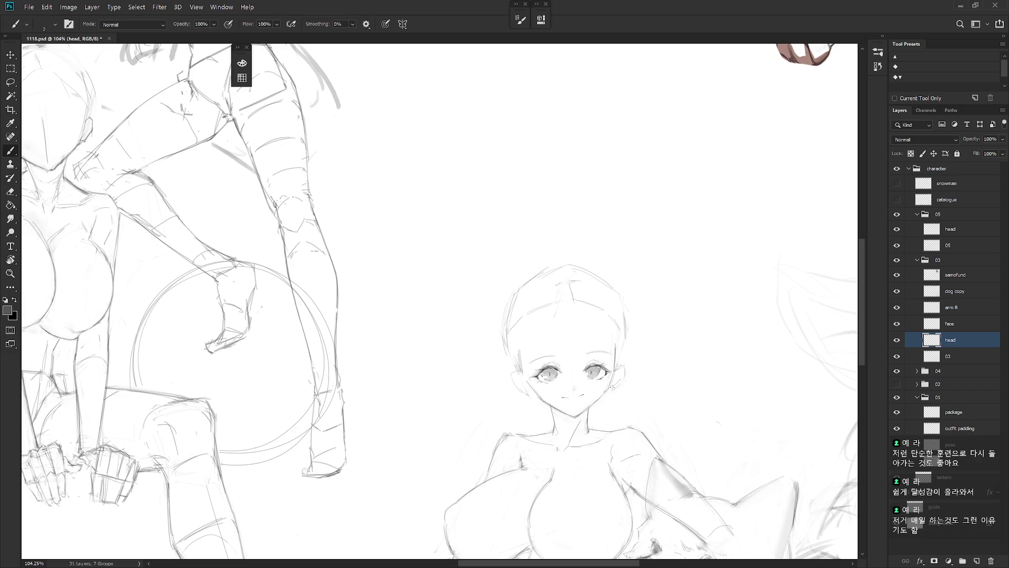
scroll(600, 393, up, 2)
key(alt+bracketleft)
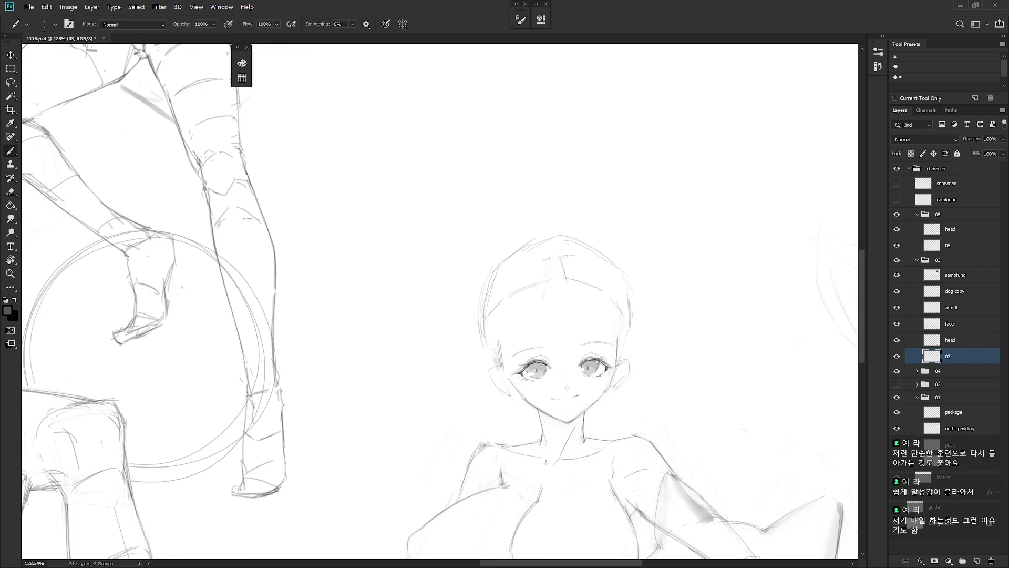
key(e)
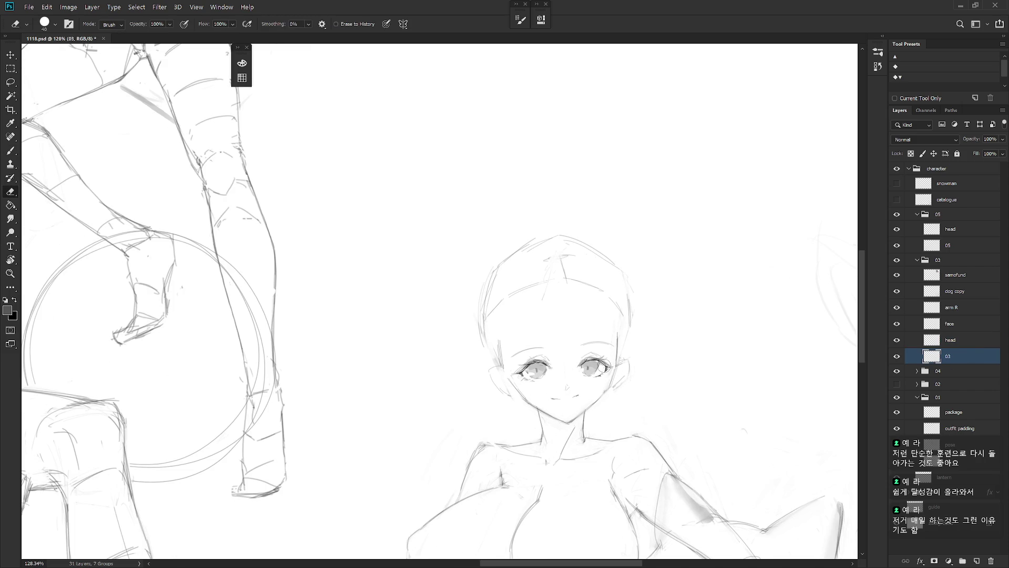
- Hide and reshow layers 03 and head to compare, leaving the head layer active
click(898, 357)
click(897, 357)
click(898, 341)
click(897, 341)
key(alt+bracketright)
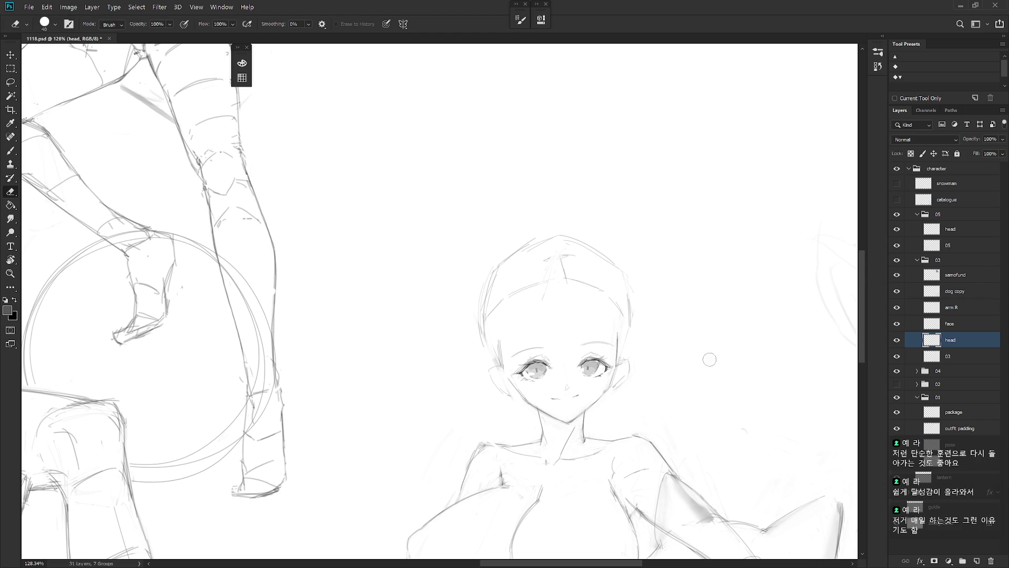
key(b)
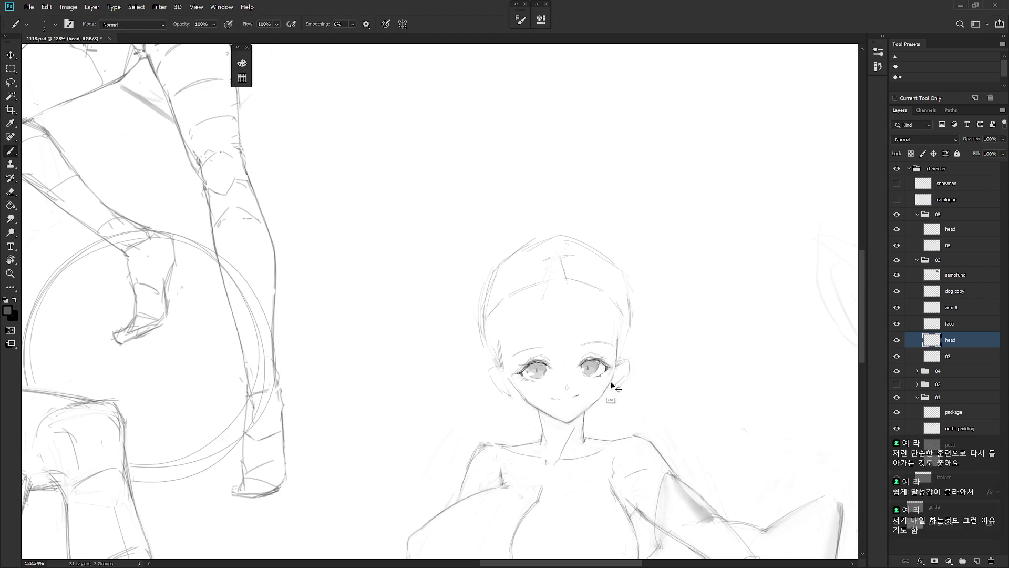
- Zoom out to the whole page and choose the Hard Round practice brush preset
right_click(612, 375)
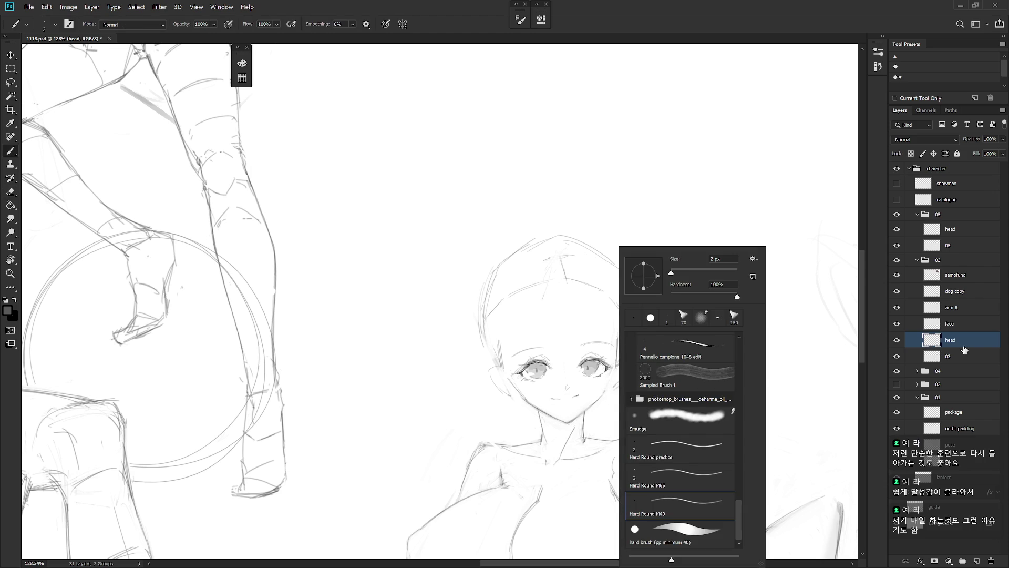
key(Escape)
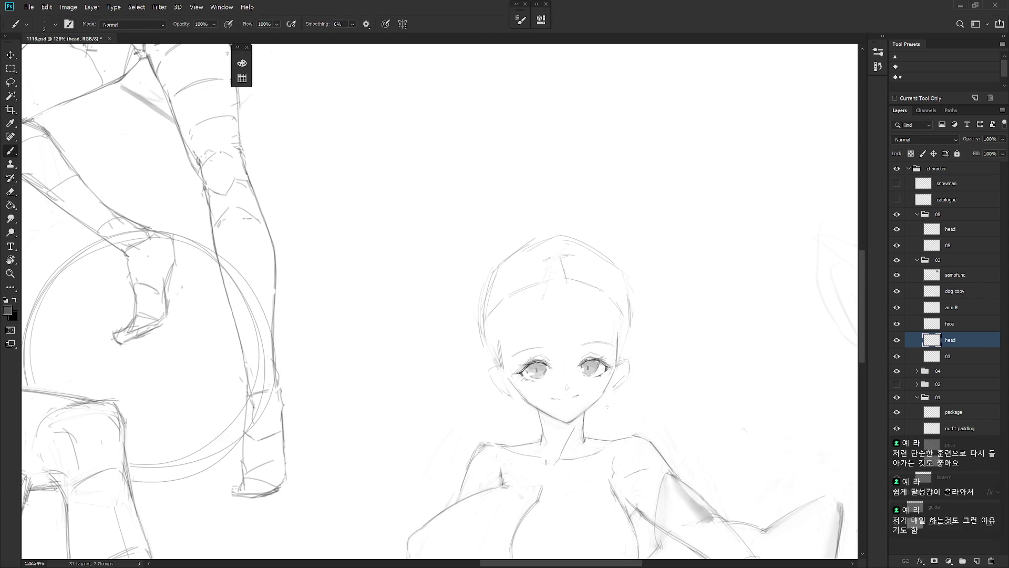
key(ctrl+0)
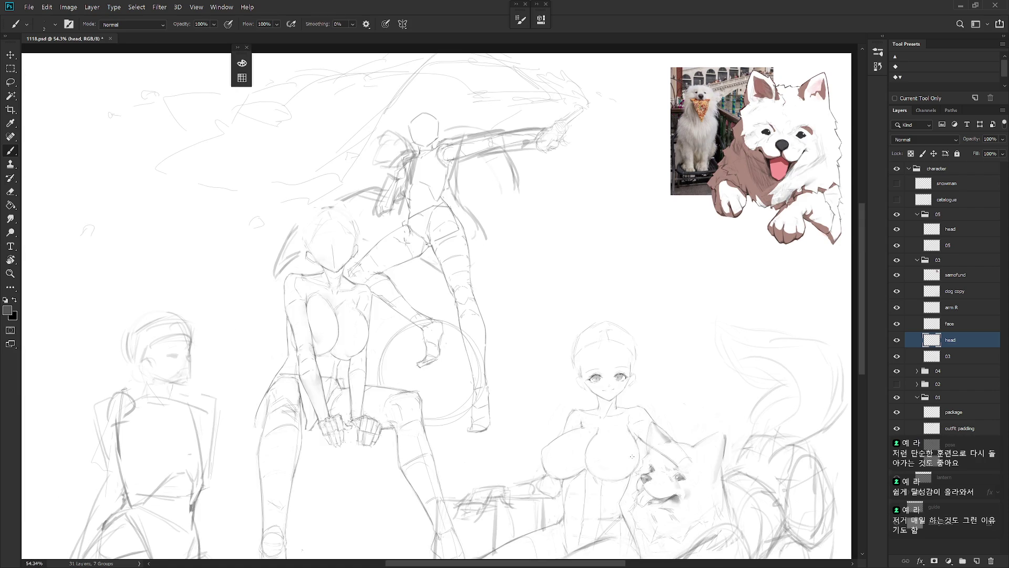
scroll(606, 376, up, 5)
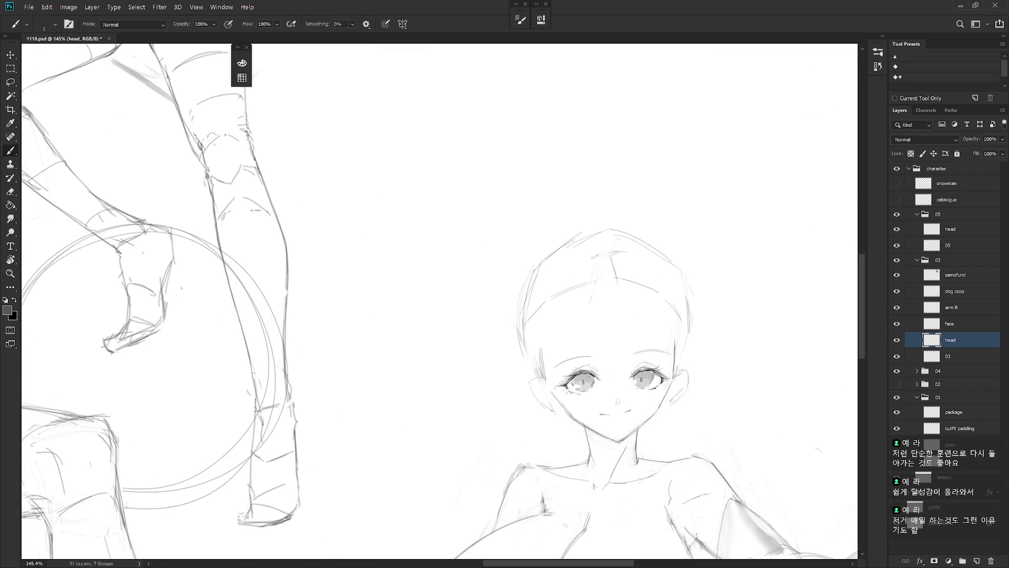
key(x)
right_click(656, 247)
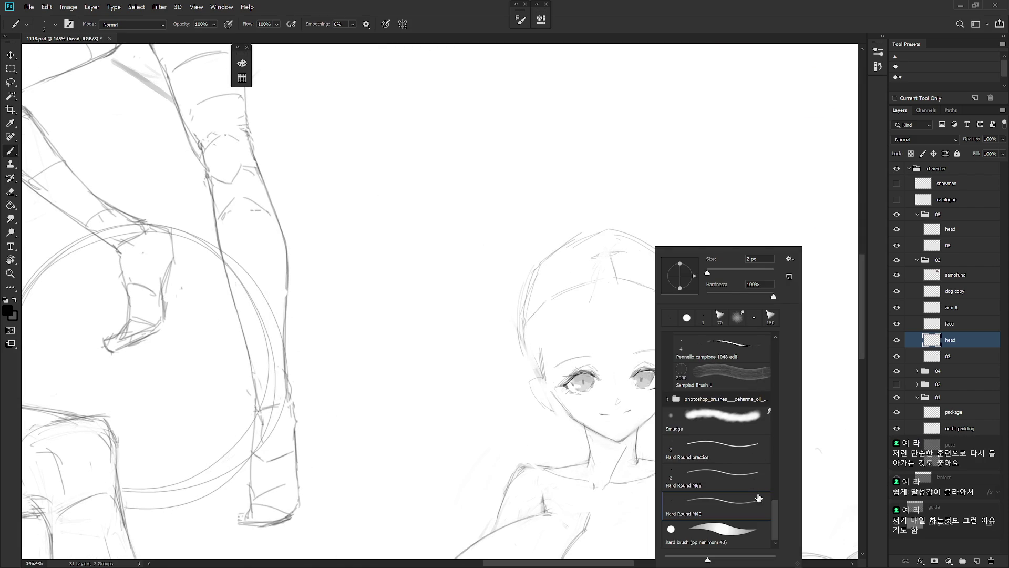
click(746, 455)
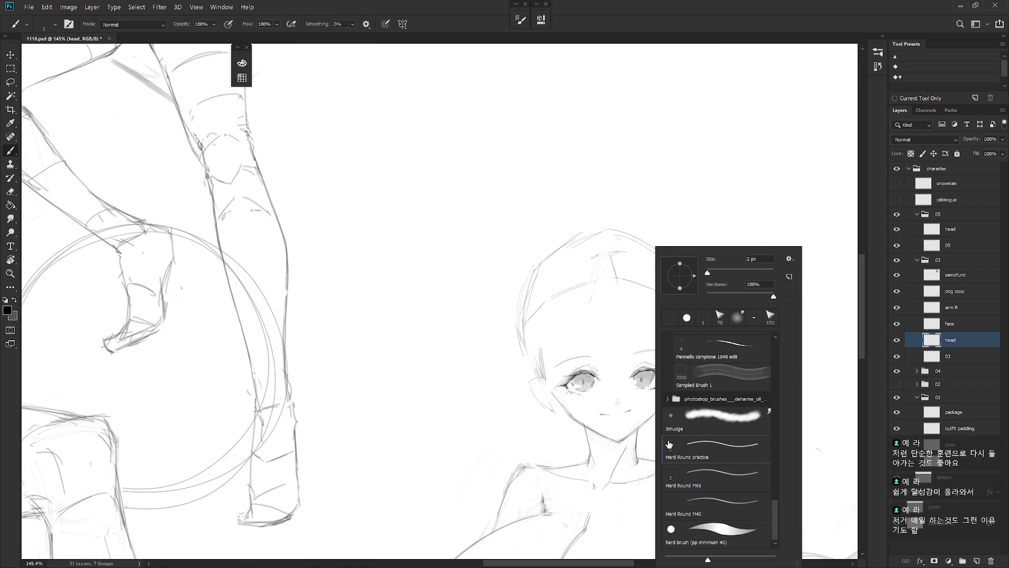
click(959, 344)
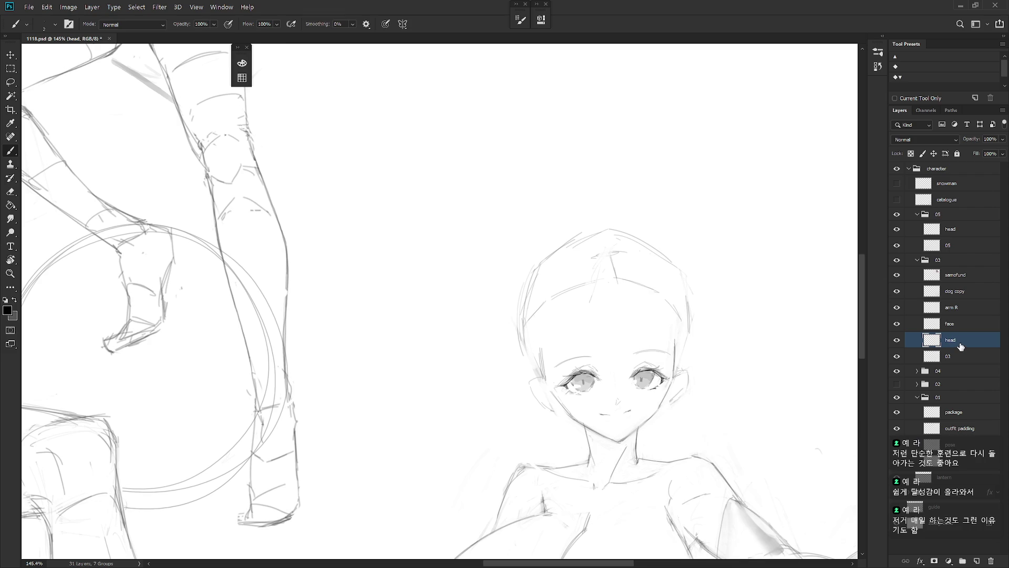
- Pick red as the foreground painting colour in the Color panel
click(521, 20)
click(241, 63)
drag(352, 74, 357, 65)
scroll(628, 368, up, 3)
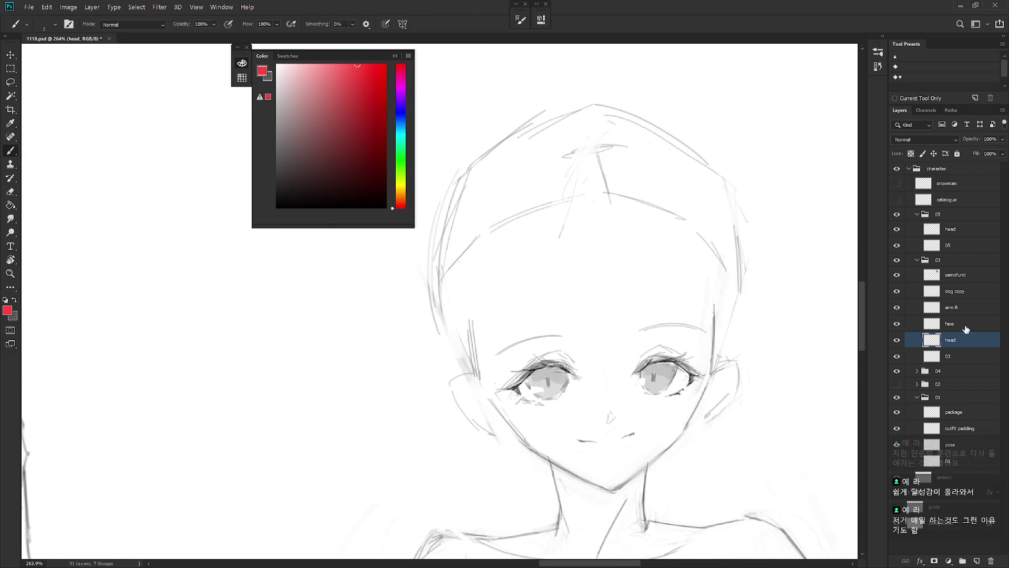
- Make the face layer active and pan across the page toward the dog reference
click(927, 322)
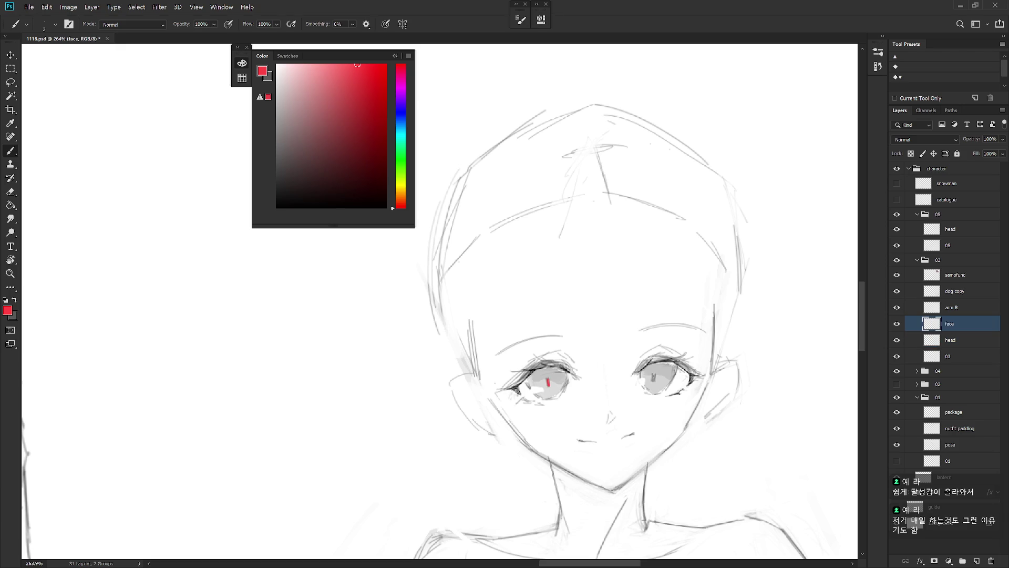
scroll(713, 415, down, 5)
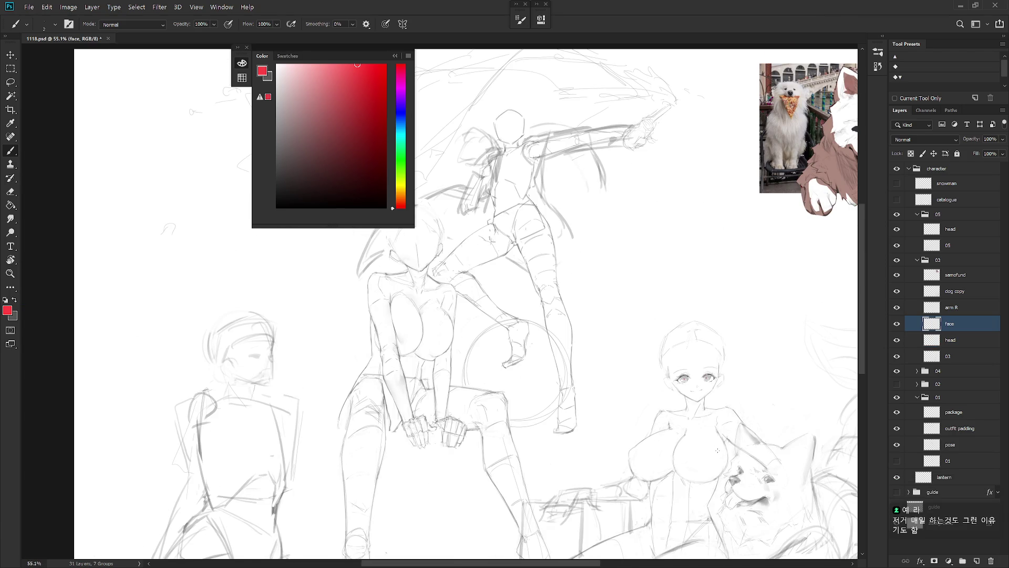
drag(717, 451, 665, 388)
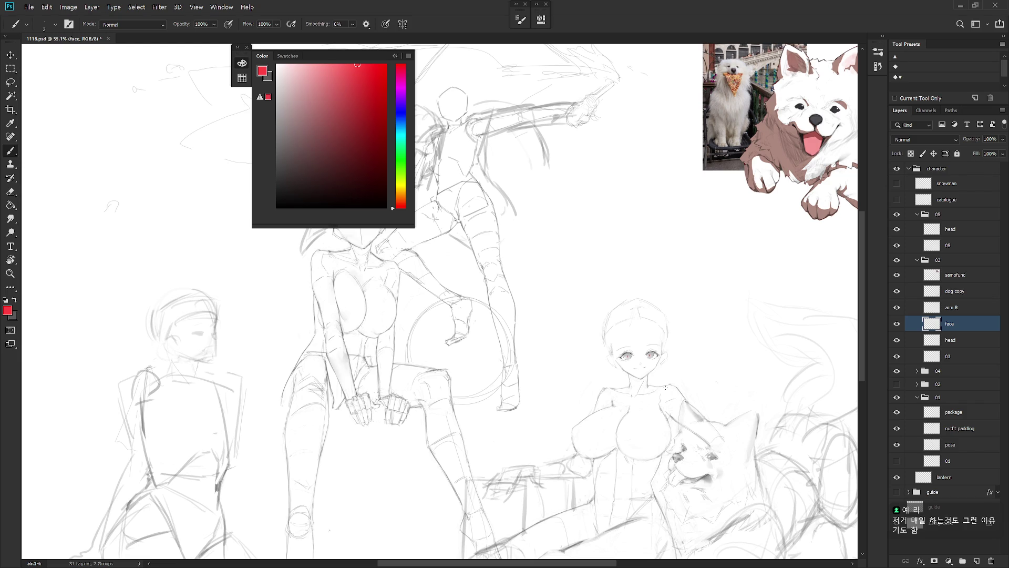
scroll(664, 366, up, 4)
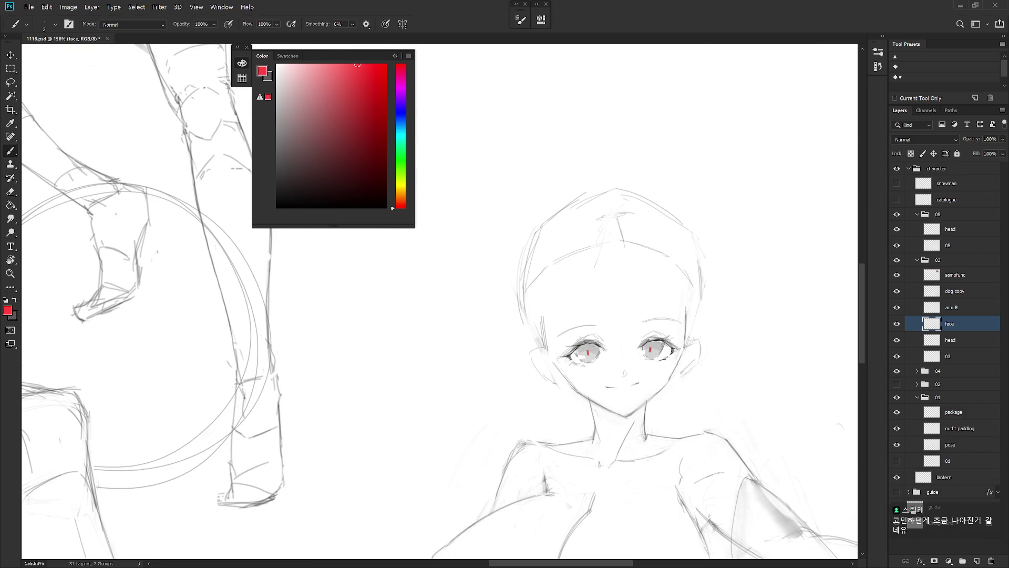
scroll(676, 370, down, 3)
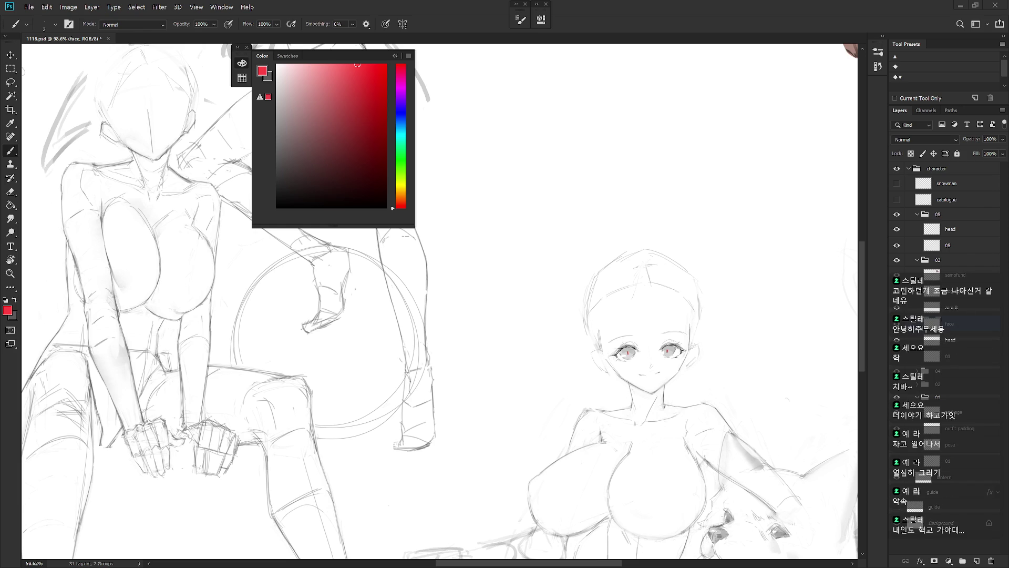
drag(661, 416, 636, 368)
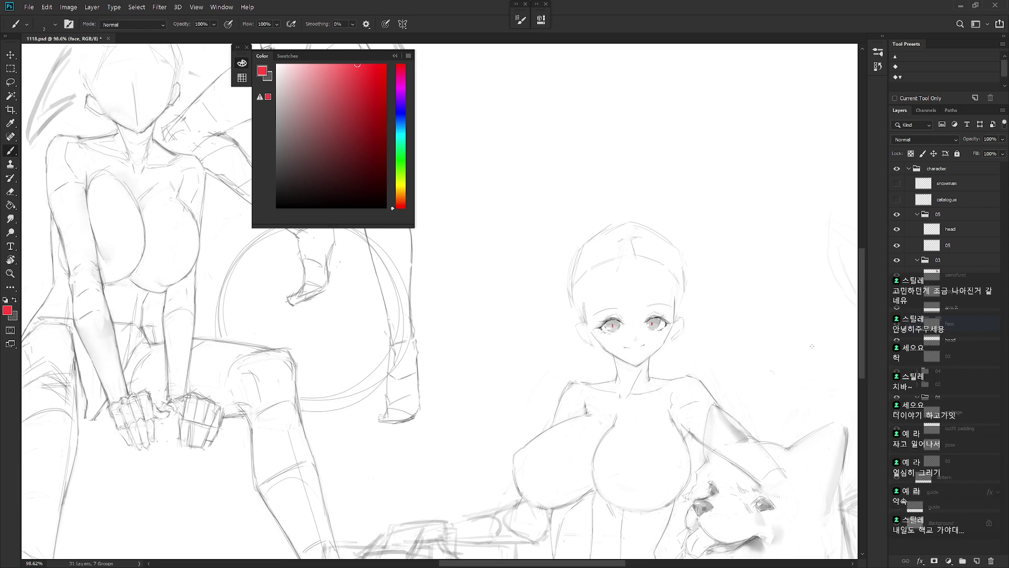
- Zoom in on the girl's face and finish on the head layer with the eraser
click(961, 341)
drag(661, 311, 673, 312)
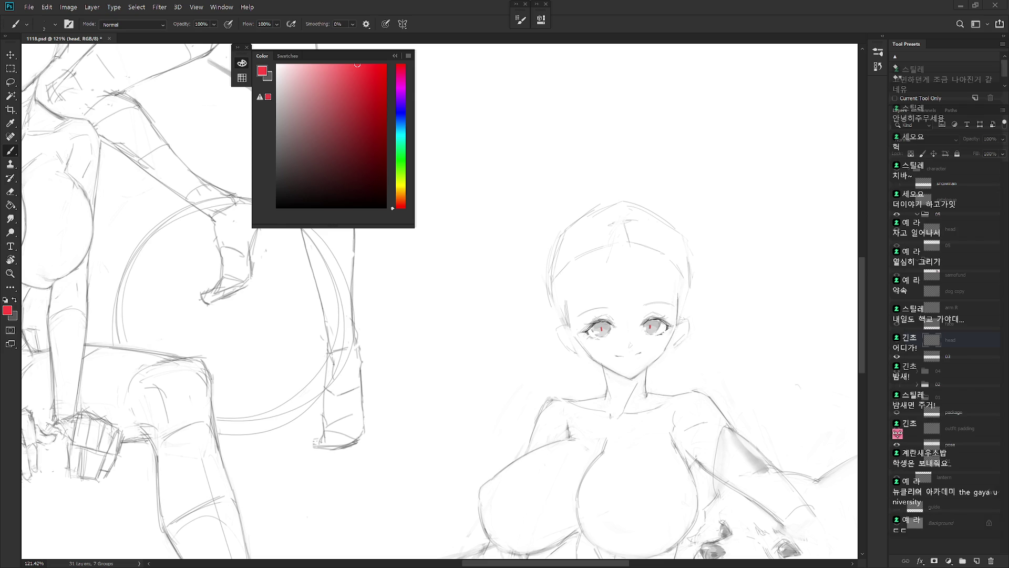
scroll(624, 432, down, 3)
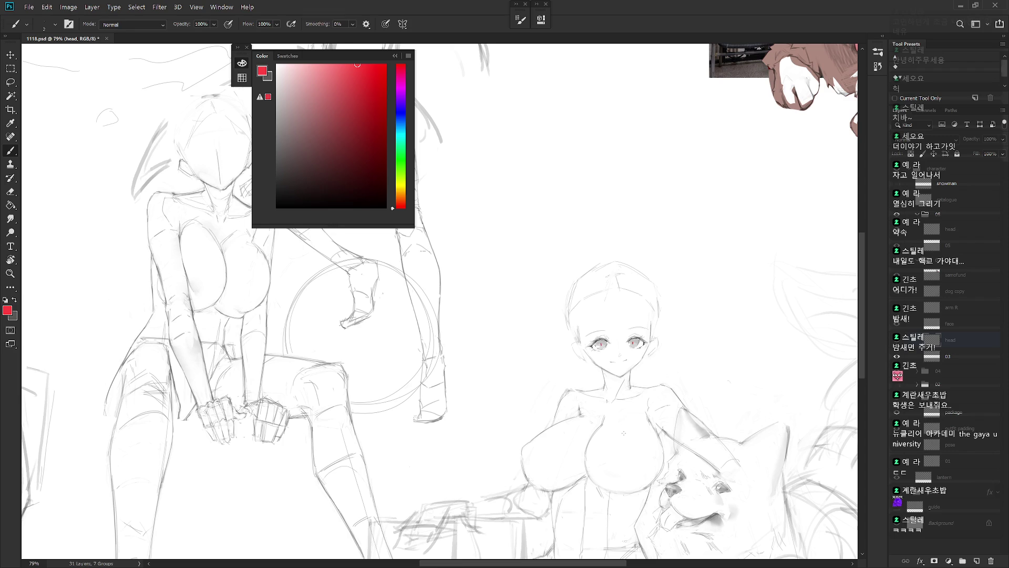
drag(693, 389, 678, 373)
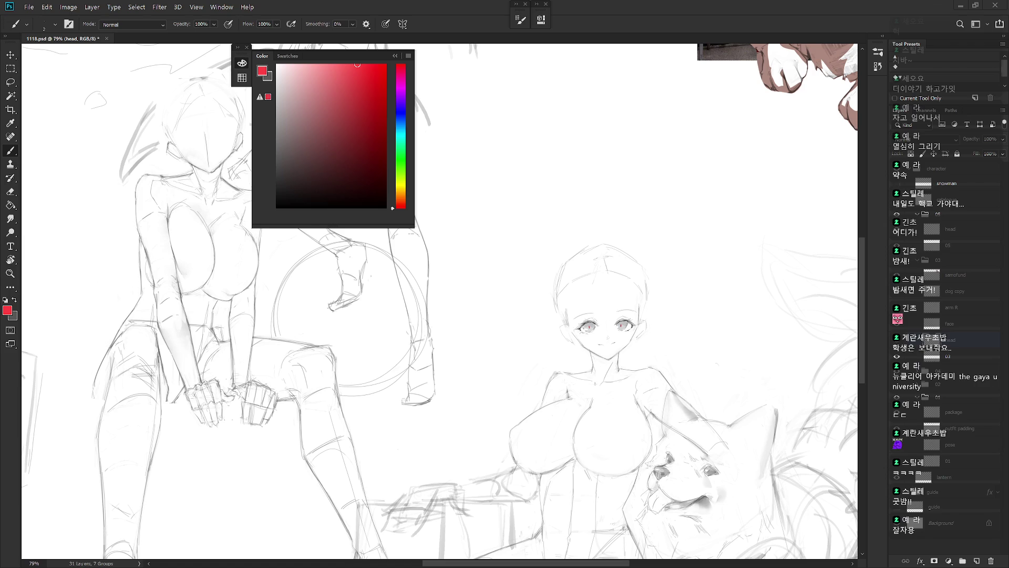
click(965, 323)
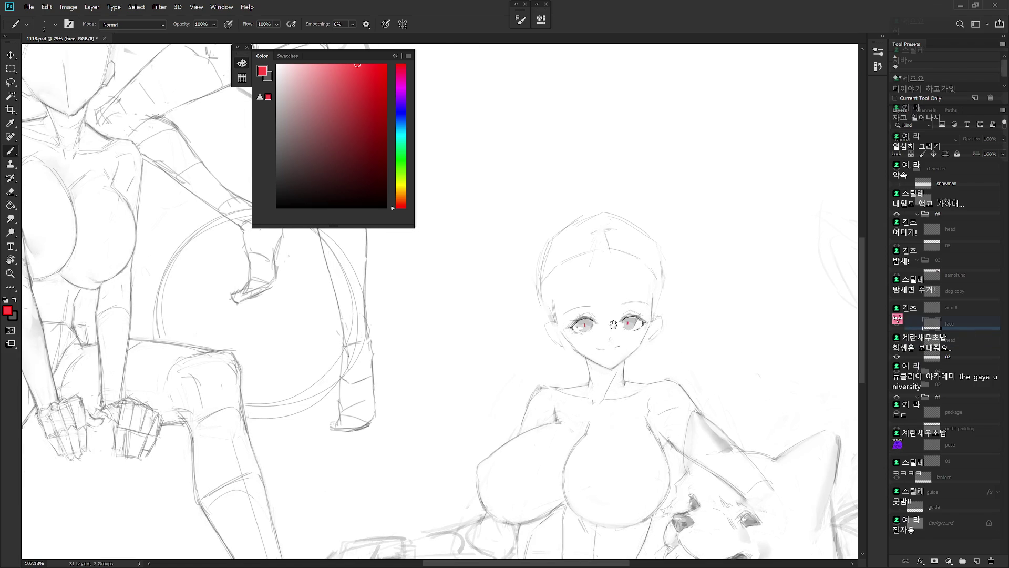
scroll(610, 339, up, 2)
key(alt+bracketleft)
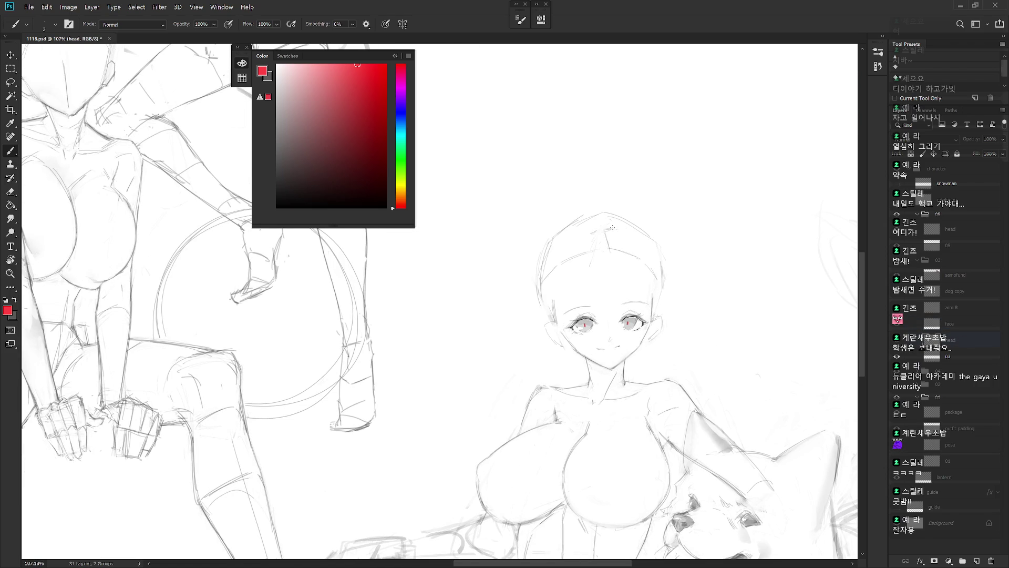
key(e)
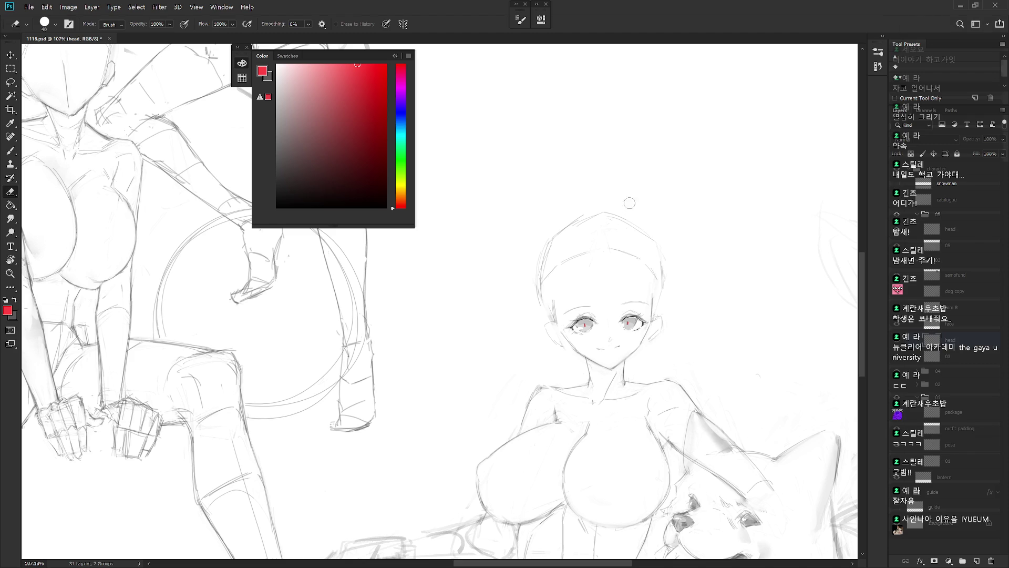
- Lasso the head top, mirror it with width -100%, nudge it left and commit
key(l)
mouse_move(578, 231)
mouse_down()
mouse_move(548, 253)
mouse_move(622, 230)
mouse_move(677, 231)
mouse_move(611, 174)
mouse_up()
key(ctrl+t)
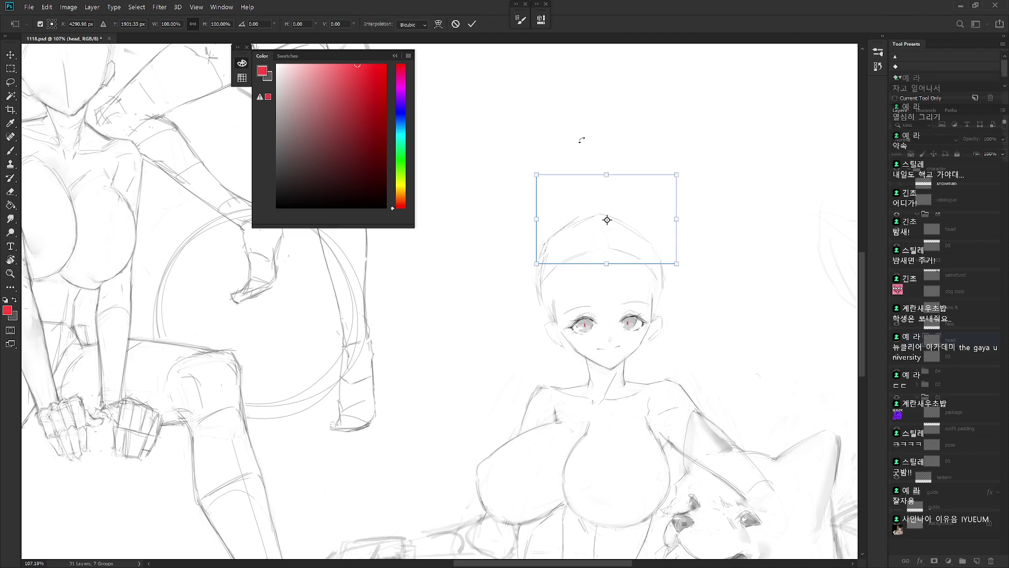
click(172, 25)
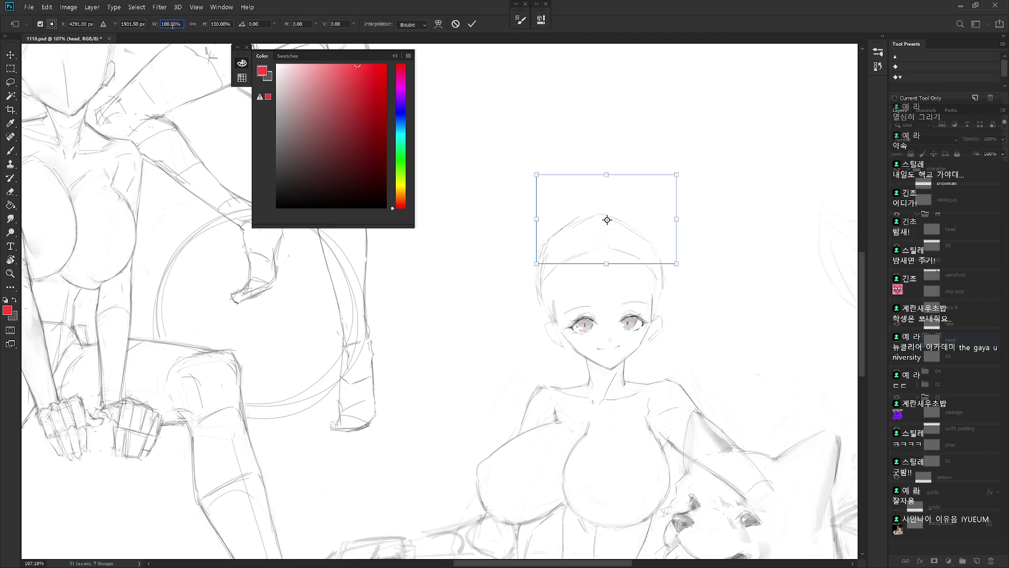
text(-100)
key(Return)
mouse_move(674, 231)
mouse_down()
mouse_move(661, 217)
mouse_move(662, 232)
mouse_up()
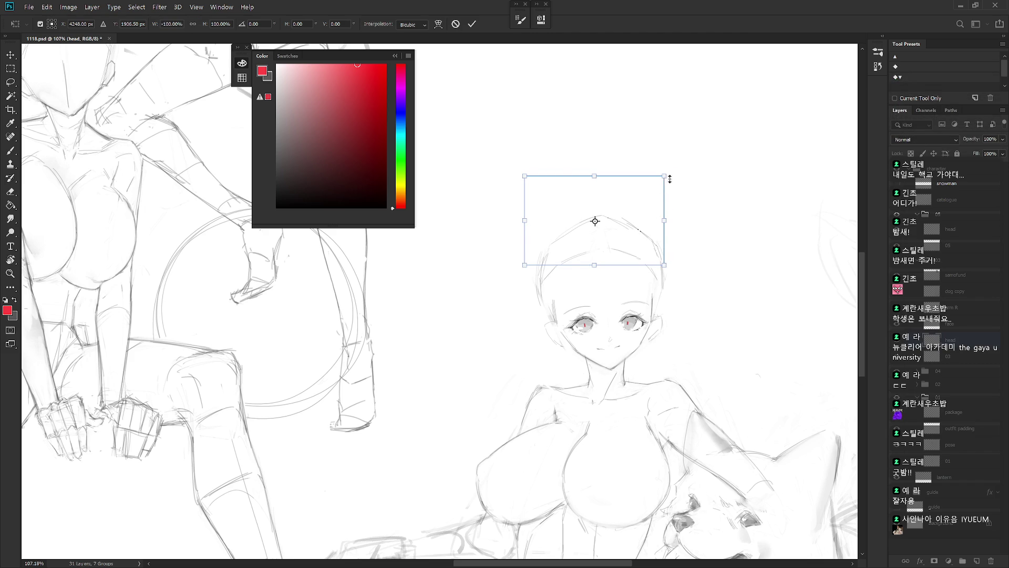
key(Return)
- Switch to grey and the Hard Round M40 brush, then sketch along the head top
key(b)
drag(589, 217, 550, 253)
key(ctrl+z)
key(x)
drag(585, 219, 537, 263)
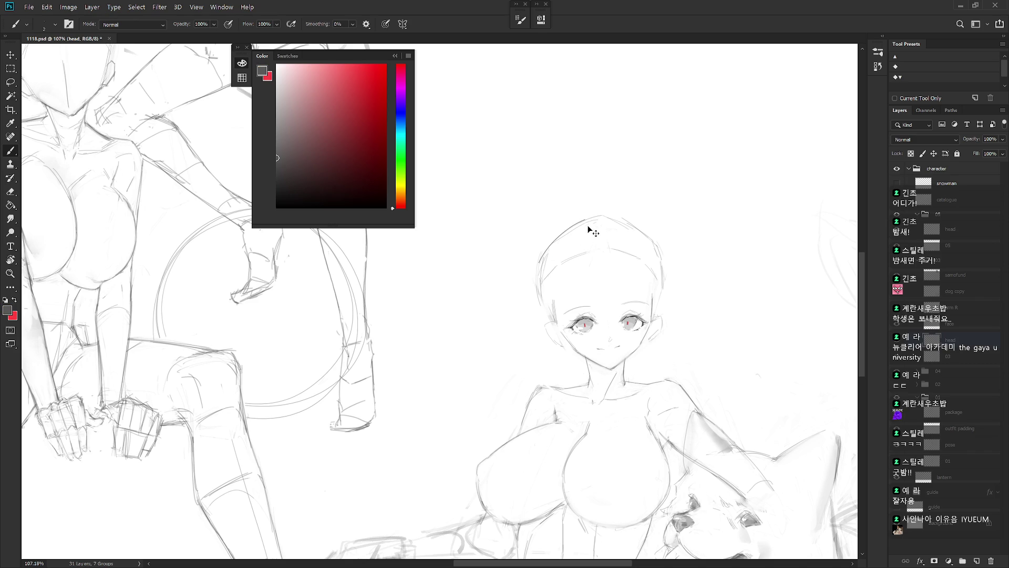
key(ctrl+z)
right_click(590, 228)
click(683, 486)
key(Return)
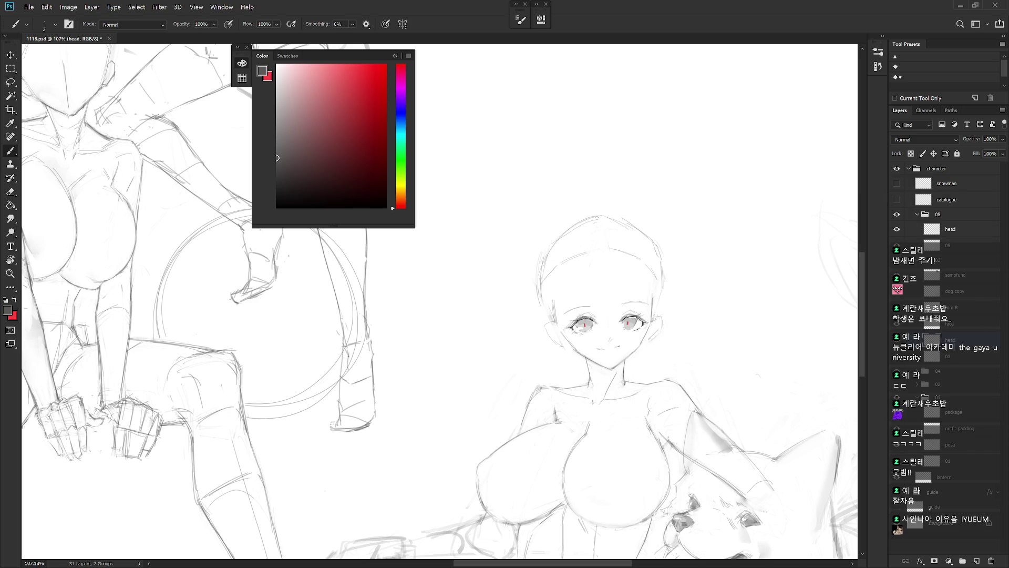
drag(617, 215, 636, 227)
click(522, 169)
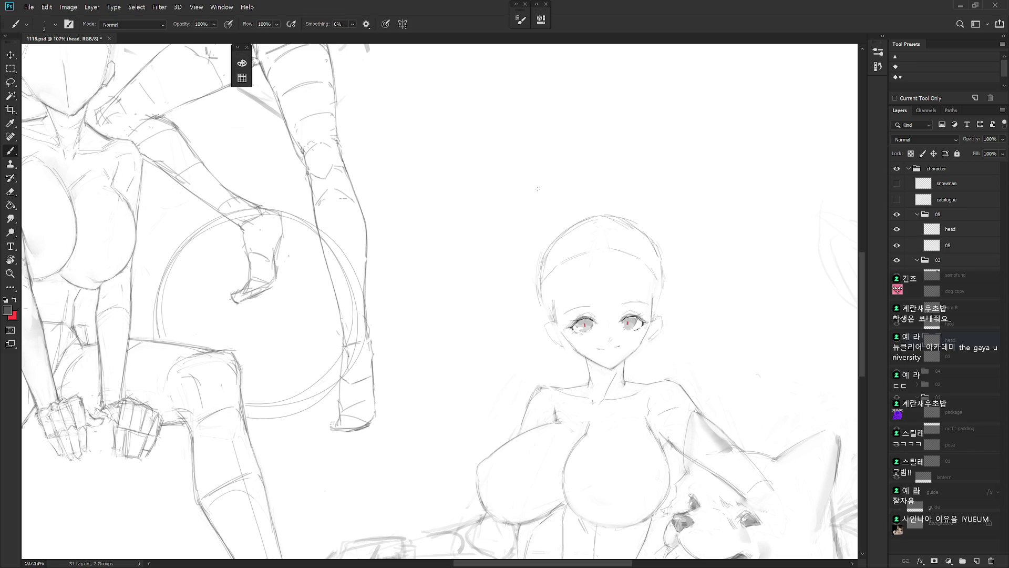
- Redraw the head's top and upper-left outline, erasing stray strokes on the left side
key(e)
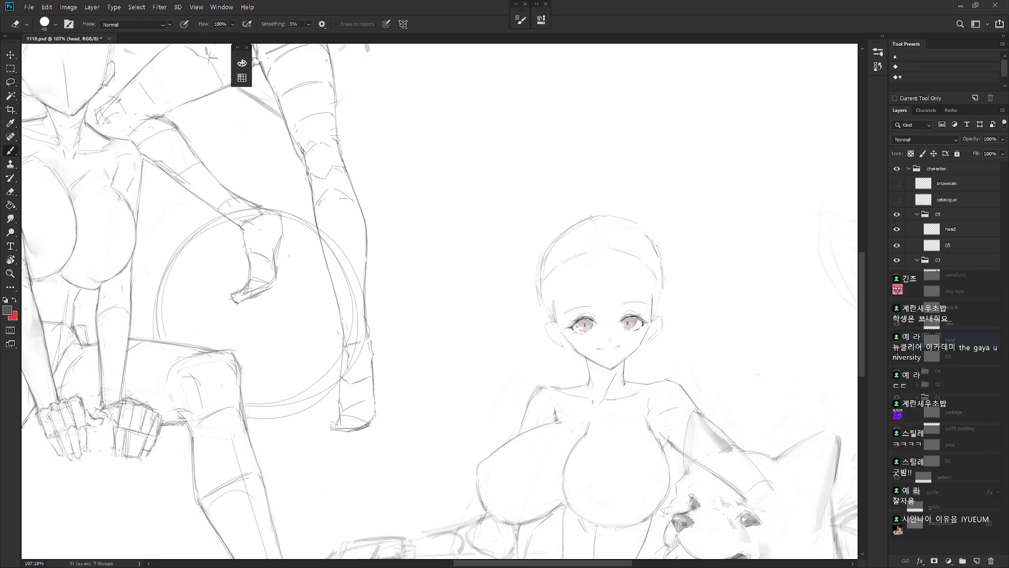
key(b)
drag(604, 216, 658, 257)
key(e)
key(b)
key(e)
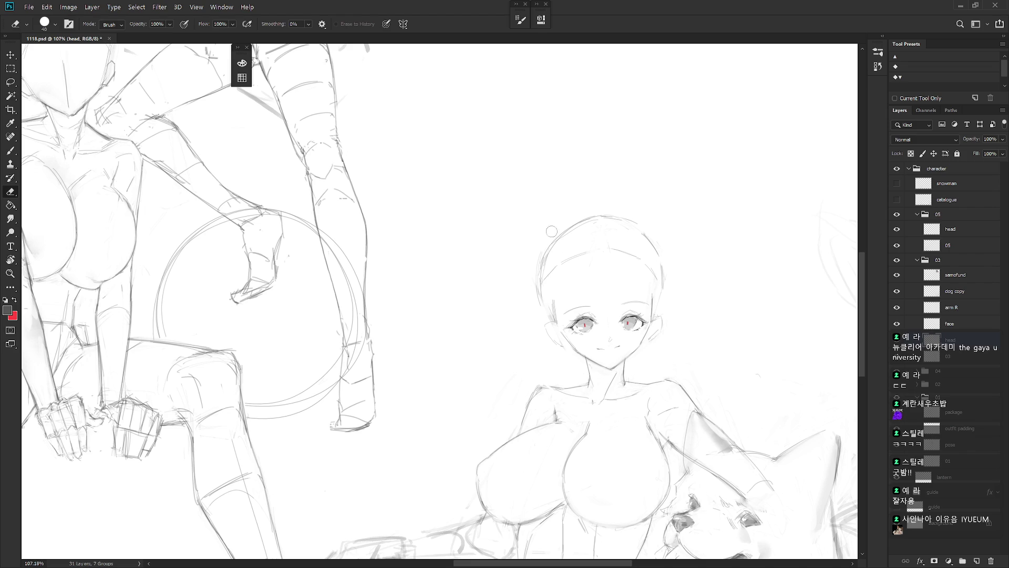
mouse_move(549, 235)
mouse_down()
mouse_move(563, 253)
mouse_move(538, 270)
mouse_up()
key(b)
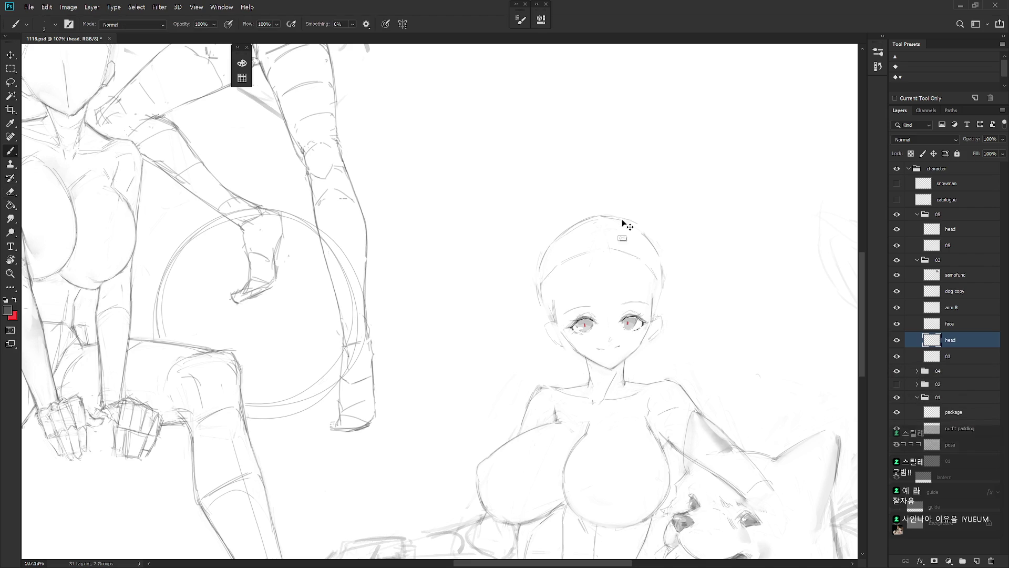
drag(552, 241, 577, 225)
drag(545, 257, 537, 286)
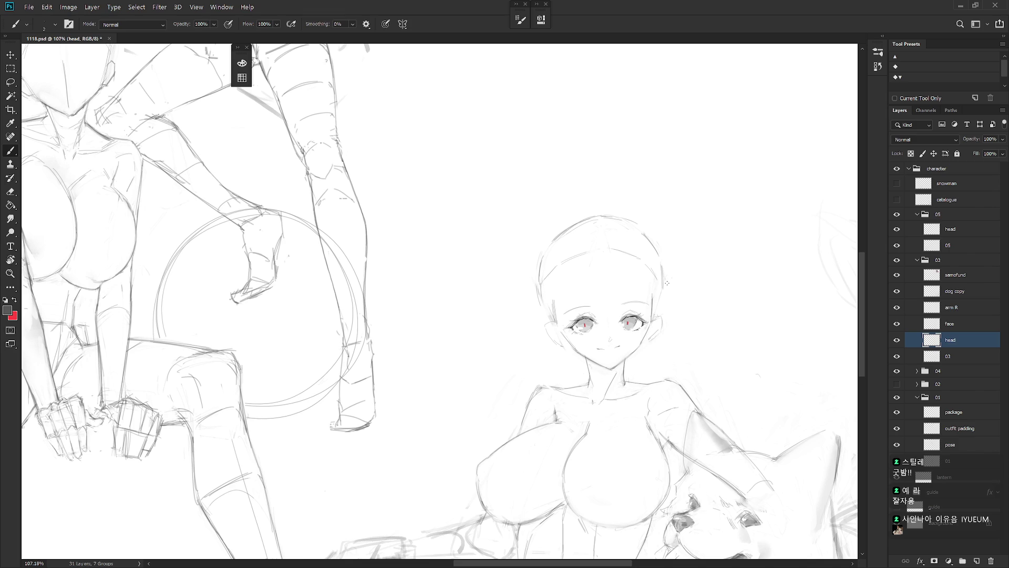
- Check the drawing with a fitted, horizontally flipped view and refine the left cheek contour
key(ctrl+0)
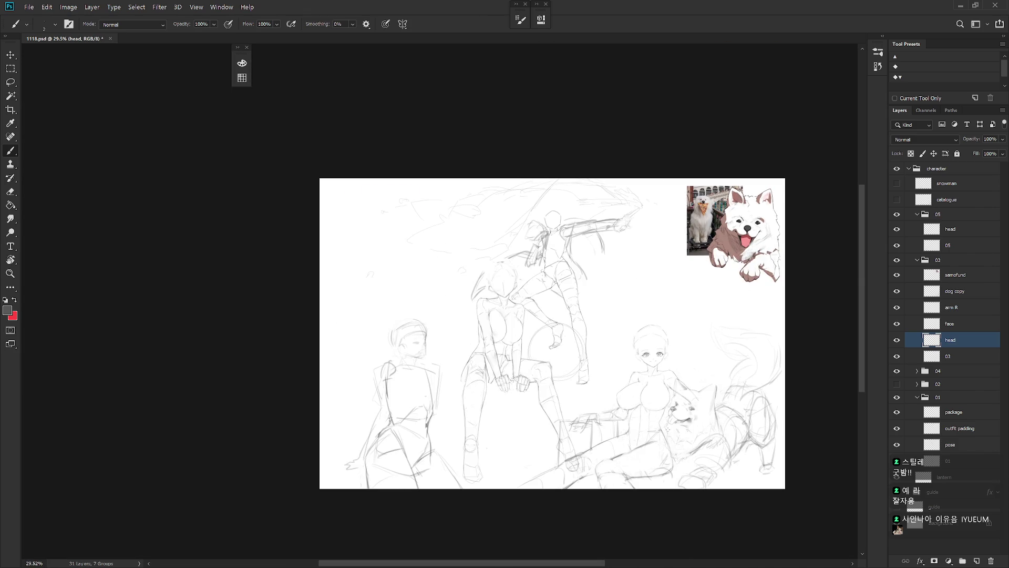
key(h)
scroll(443, 352, up, 5)
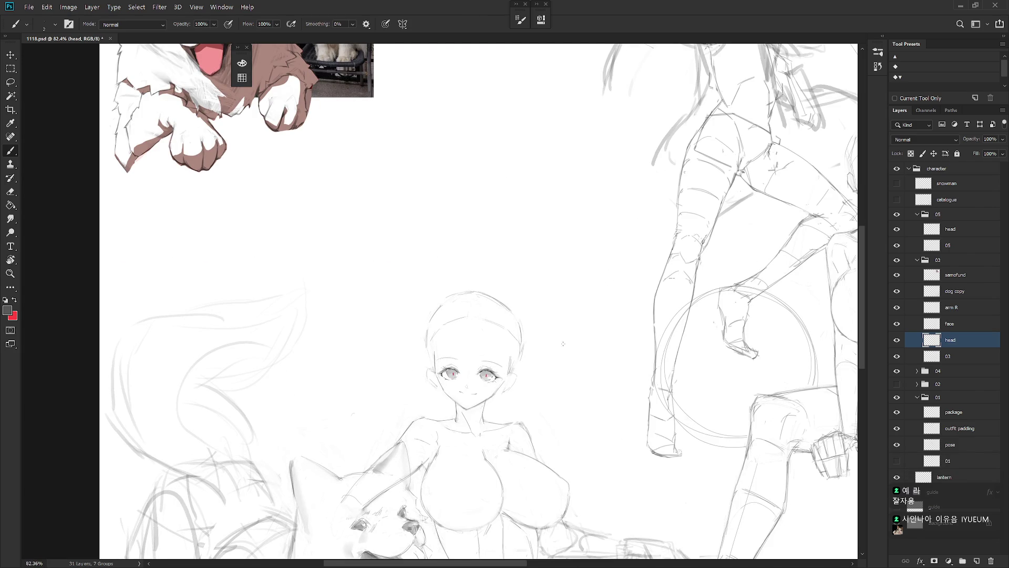
scroll(563, 344, up, 3)
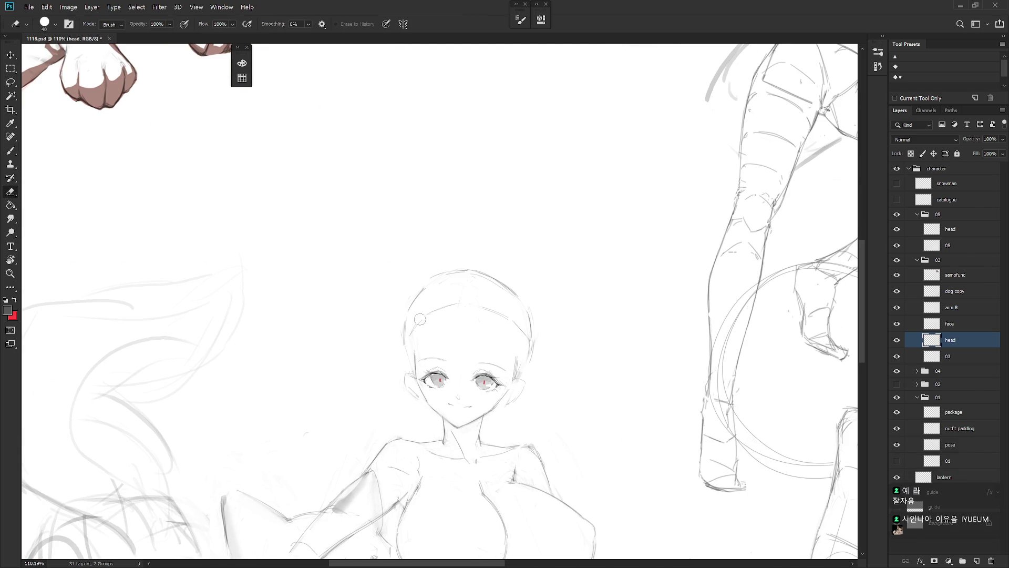
mouse_move(411, 329)
mouse_down()
mouse_move(423, 397)
mouse_move(411, 373)
mouse_move(414, 393)
mouse_up()
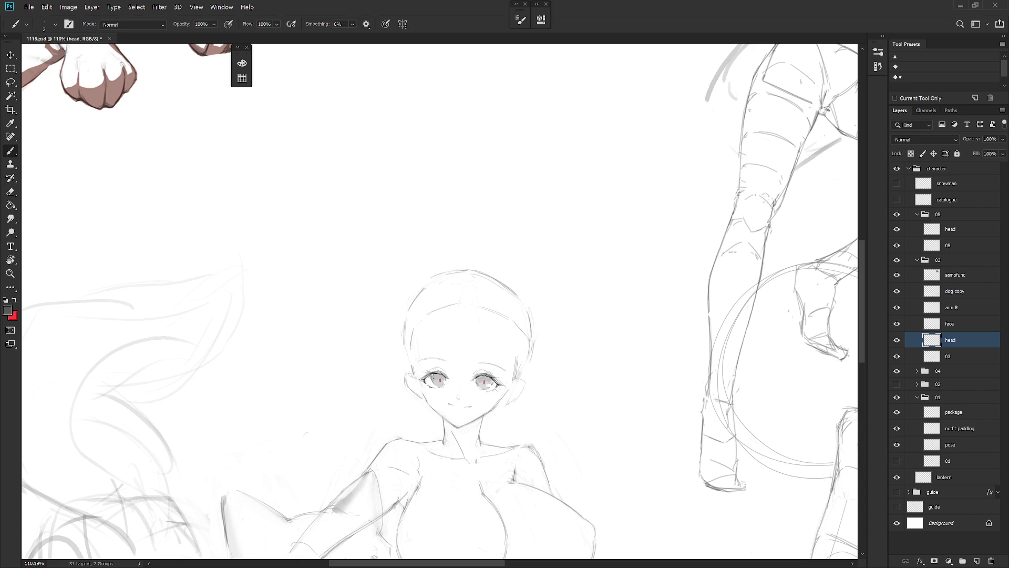
drag(410, 367, 414, 392)
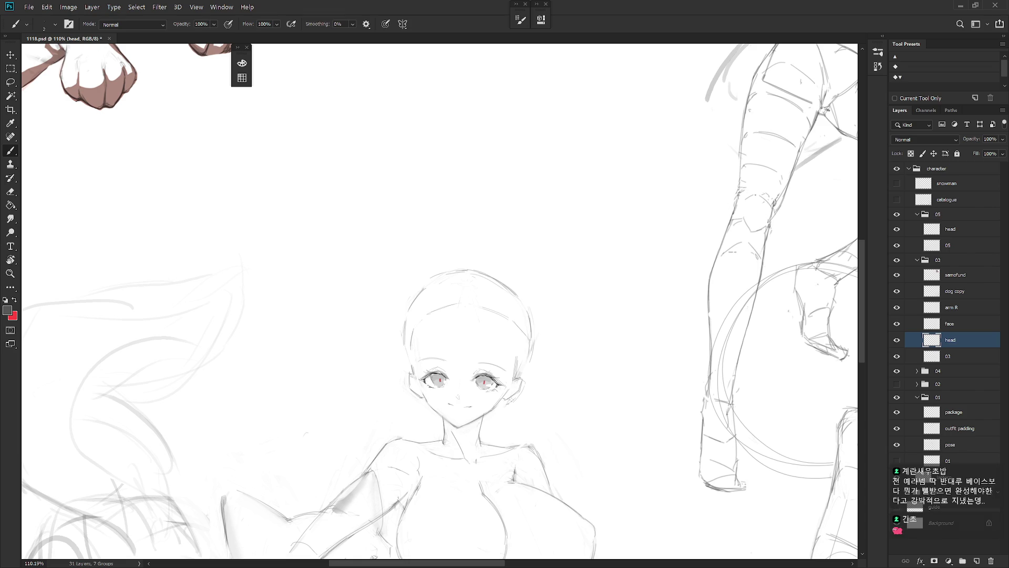
key(e)
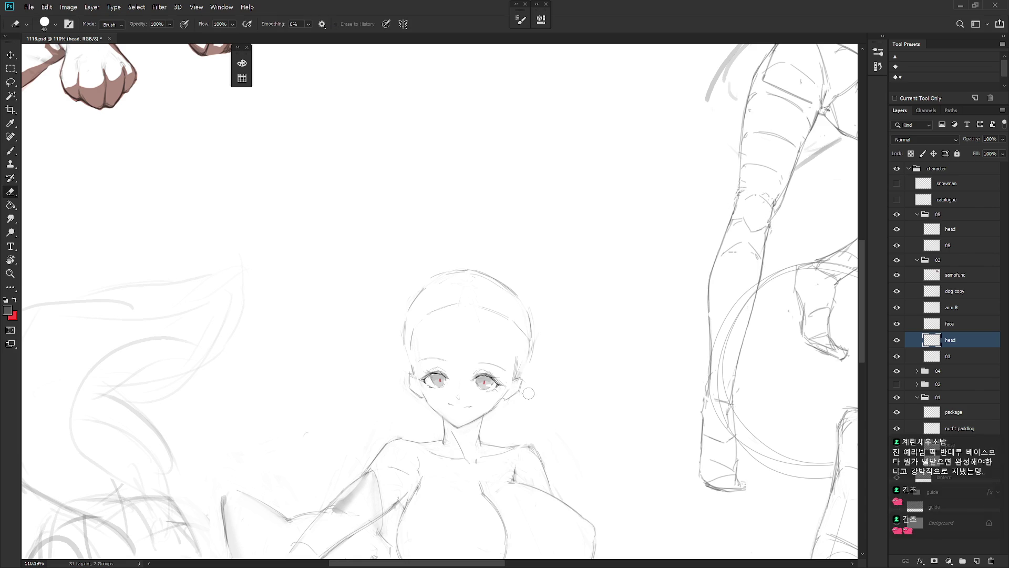
key(b)
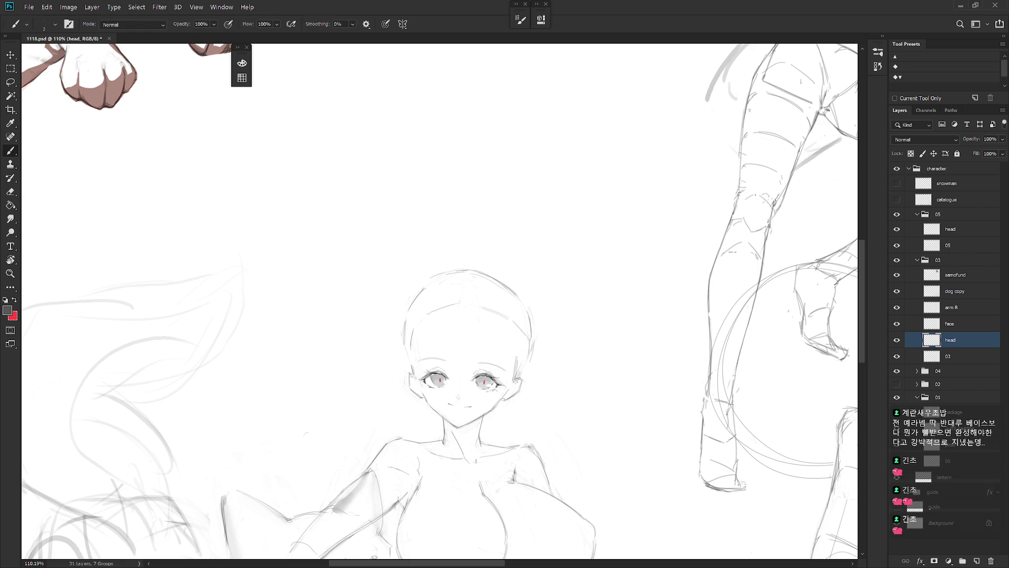
key(e)
key(b)
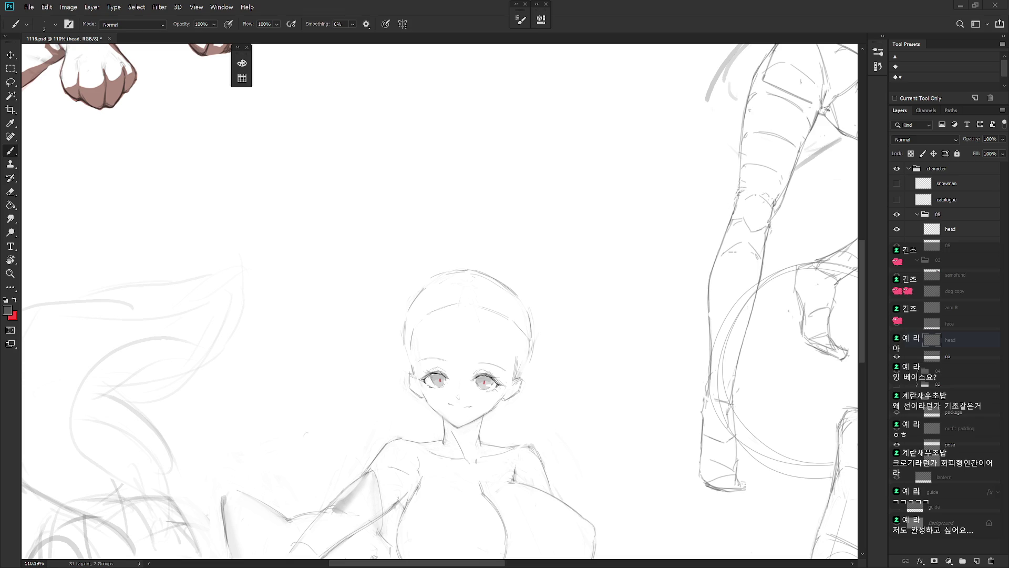
scroll(637, 423, down, 5)
scroll(638, 424, up, 3)
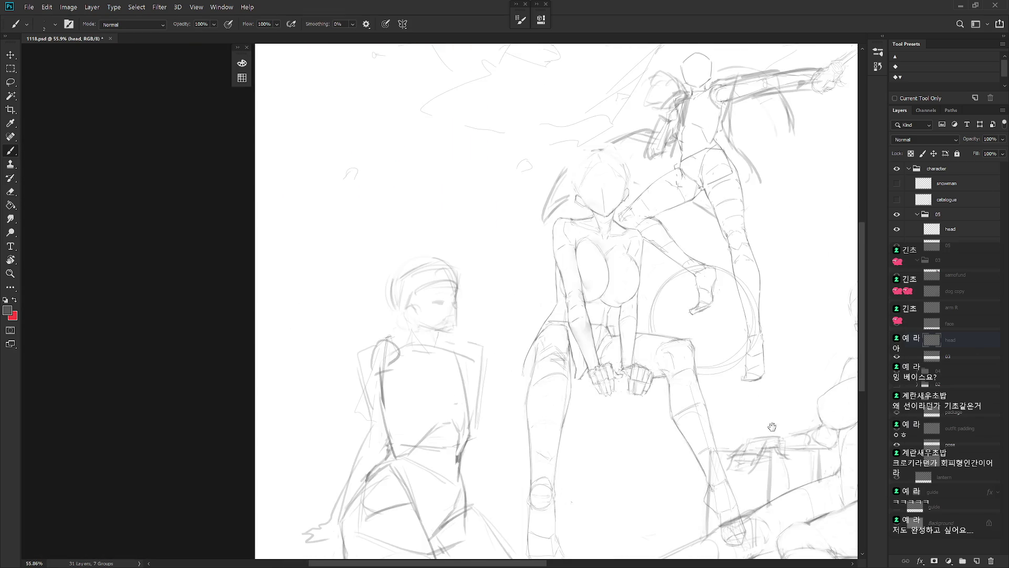
scroll(512, 271, up, 3)
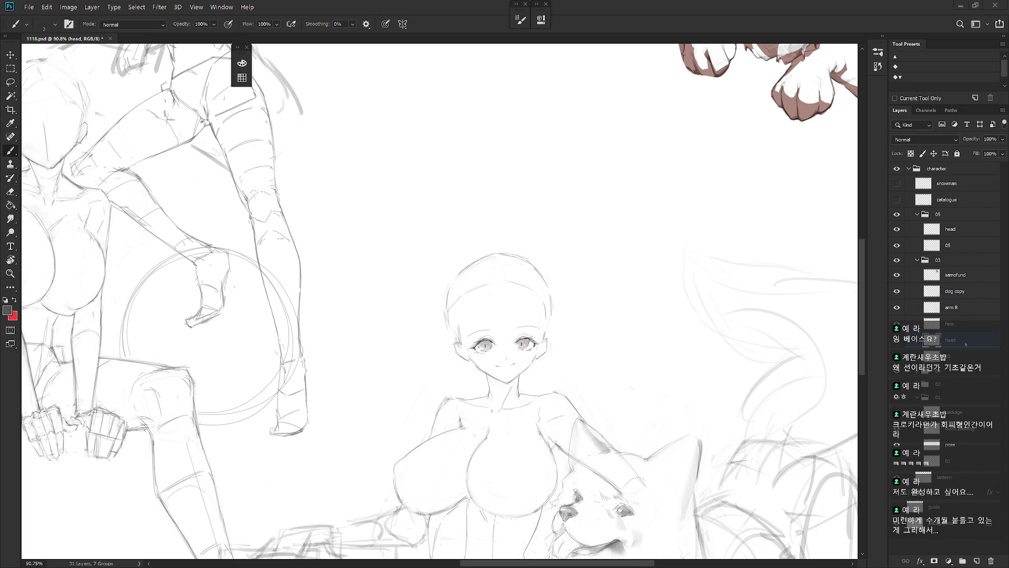
scroll(647, 294, down, 3)
scroll(648, 294, up, 2)
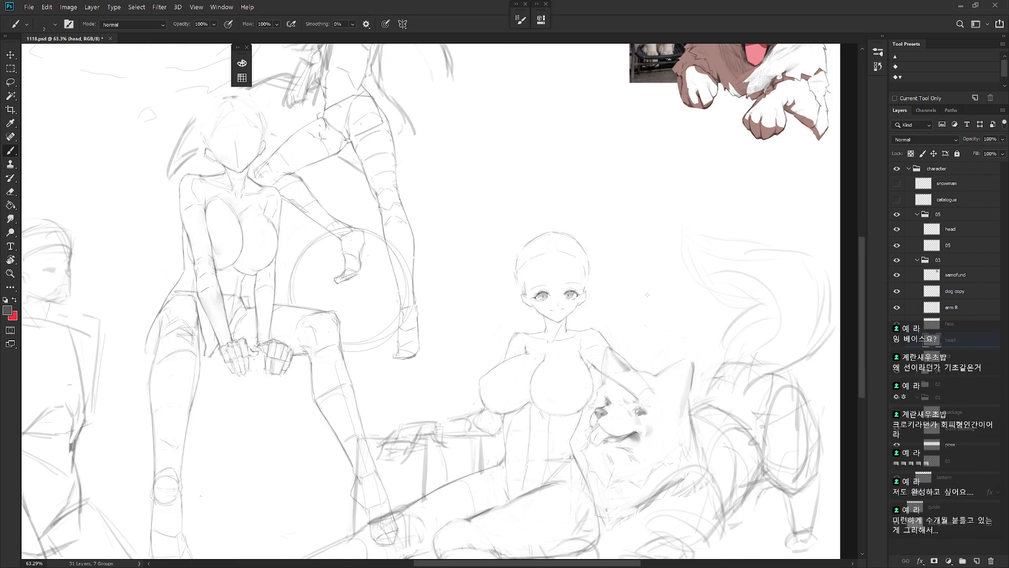
- Create a new layer named 'hair' and group it with the face layer
key(ctrl+shift+n)
text(h)
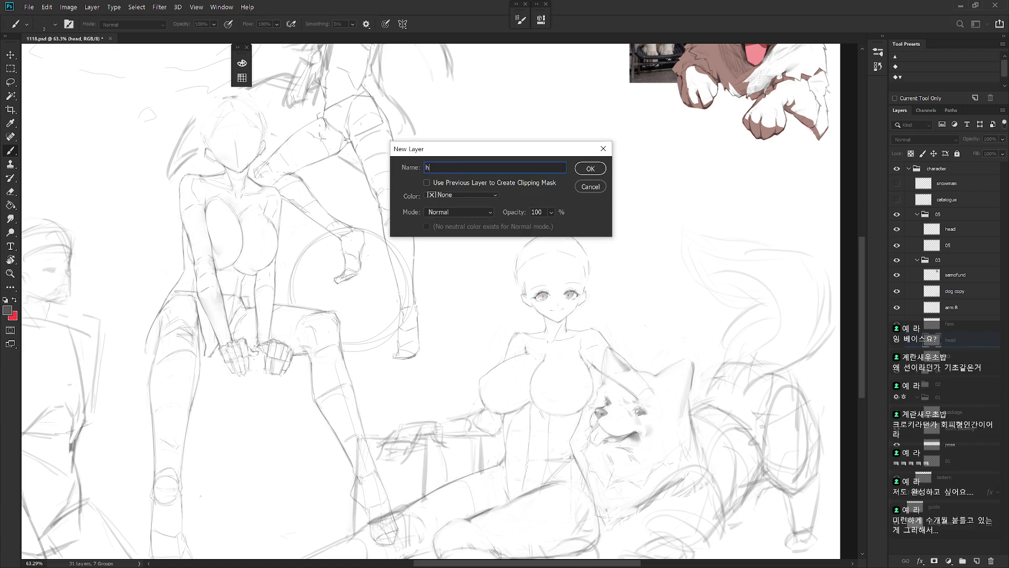
text(air)
key(Return)
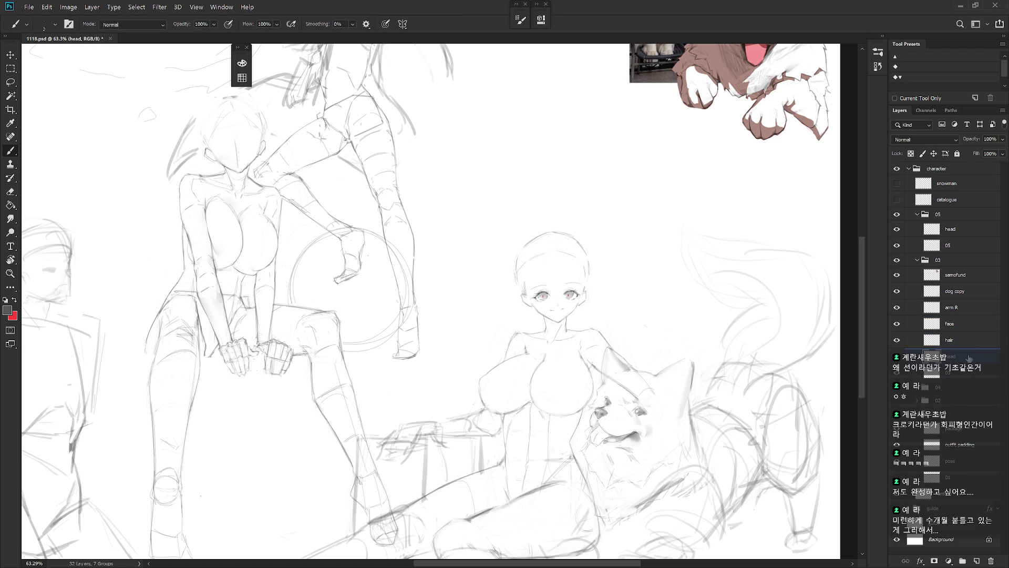
shift+click(975, 330)
key(ctrl+g)
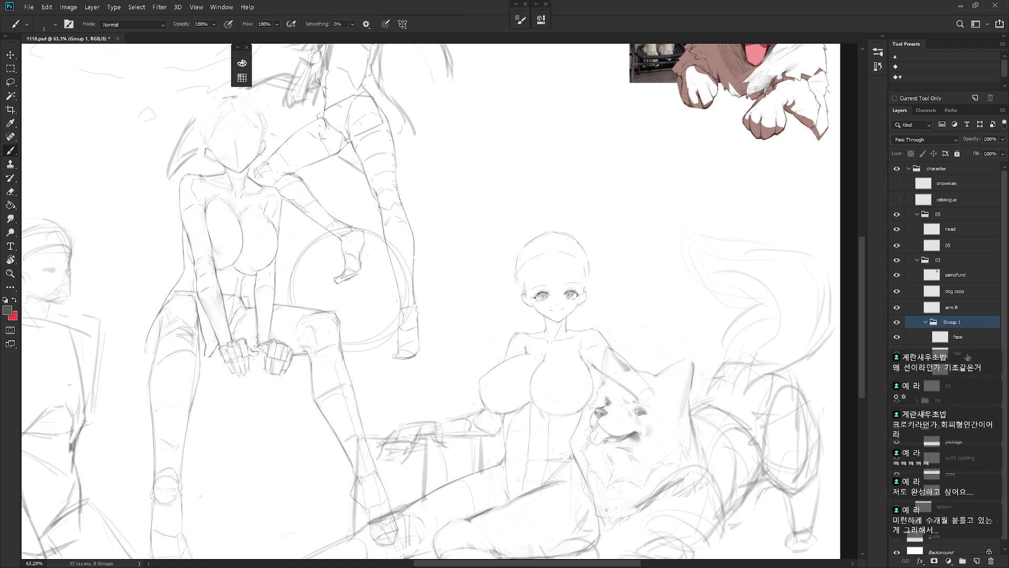
drag(967, 351, 972, 372)
- Cut the lassoed head outline onto its own layer inside the group, named 'head guide'
key(l)
mouse_move(519, 290)
mouse_down()
mouse_move(568, 263)
mouse_move(591, 284)
mouse_move(529, 211)
mouse_move(510, 292)
mouse_up()
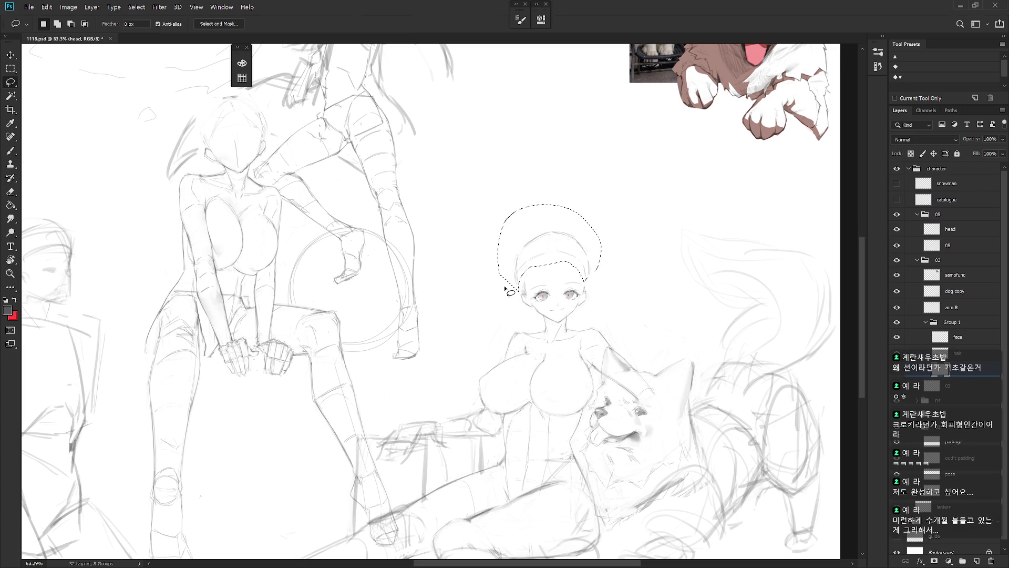
key(ctrl+shift+j)
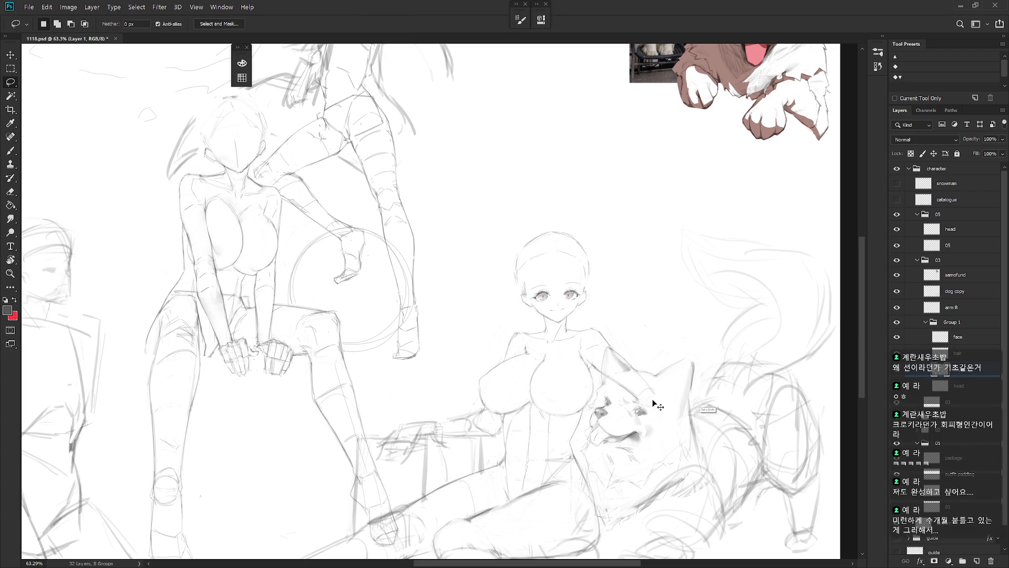
drag(966, 370, 967, 373)
double_click(963, 369)
text(h)
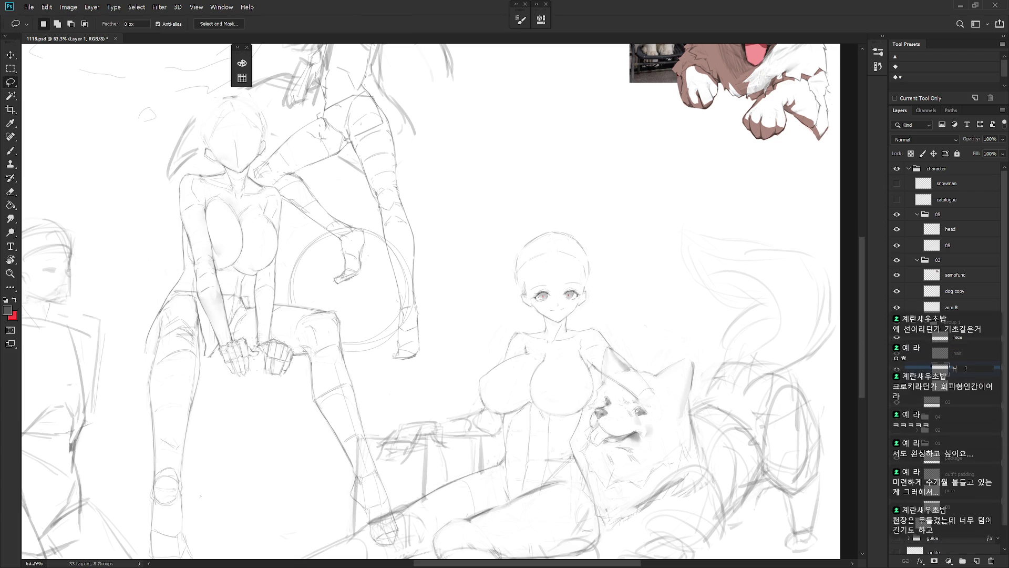
text(ead guide)
key(Return)
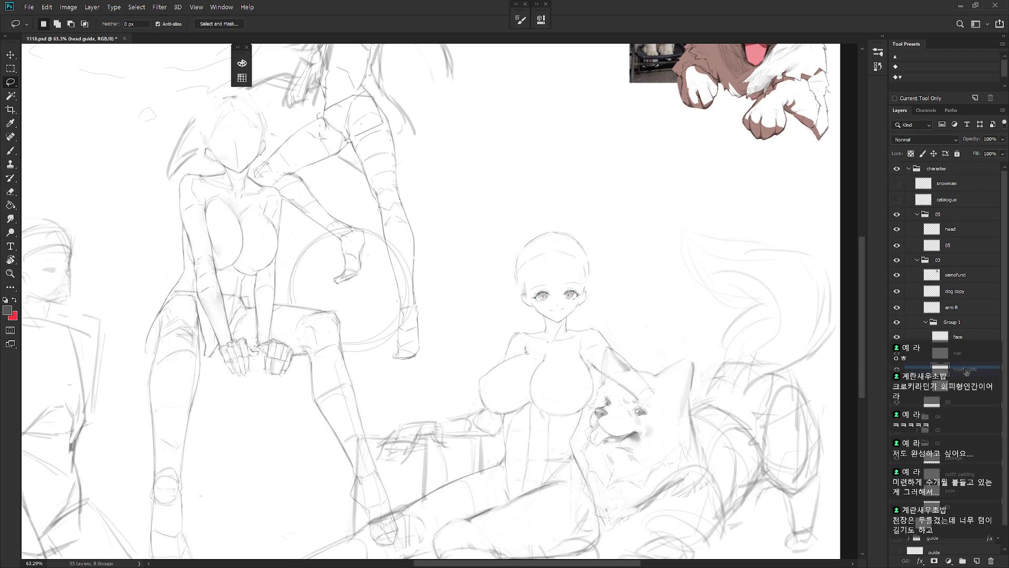
- Fade the head guide layer to 20% opacity and make the hair layer the brush target
key(2)
click(970, 360)
scroll(552, 286, up, 2)
key(b)
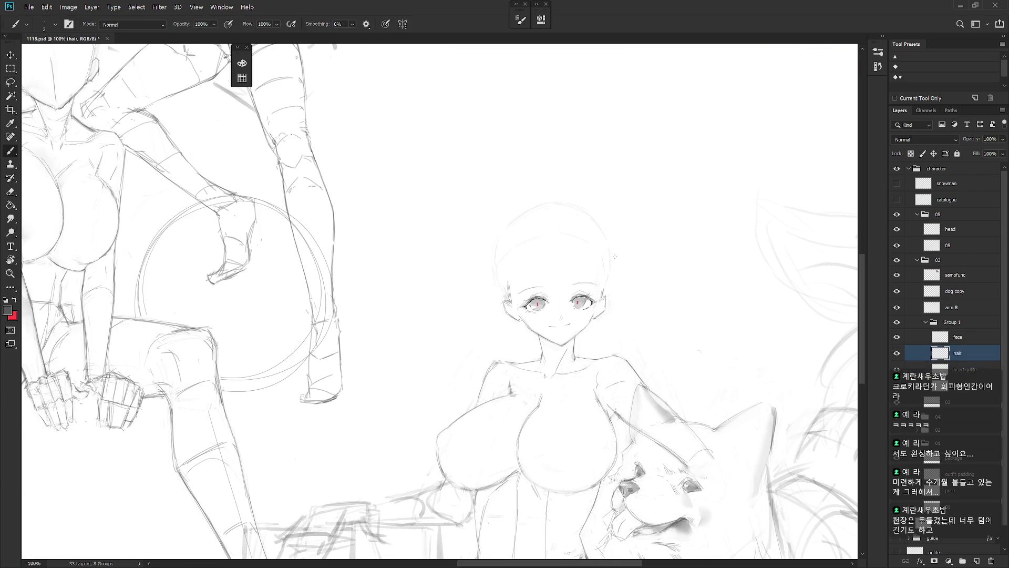
key(e)
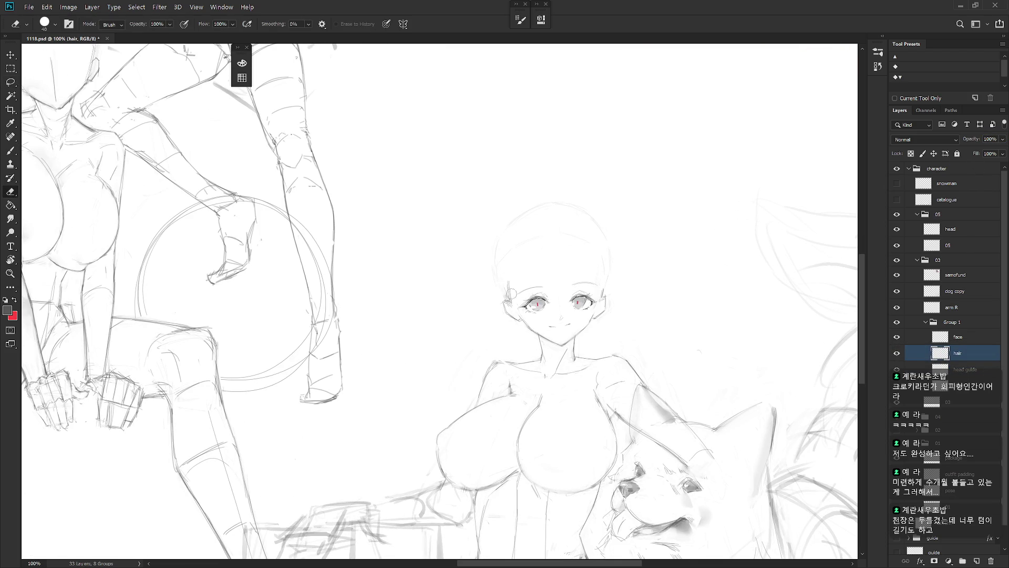
click(967, 370)
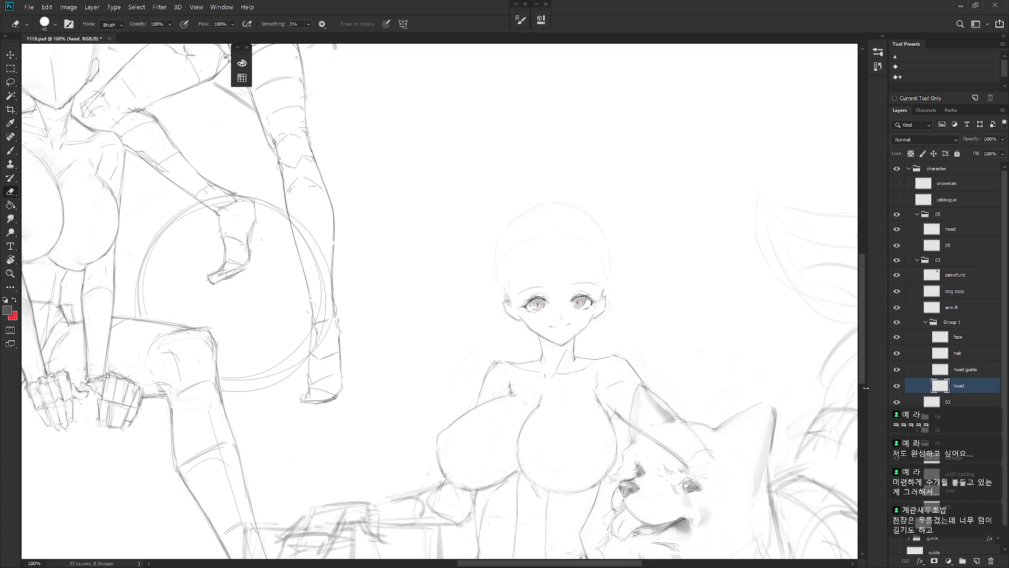
click(965, 355)
key(b)
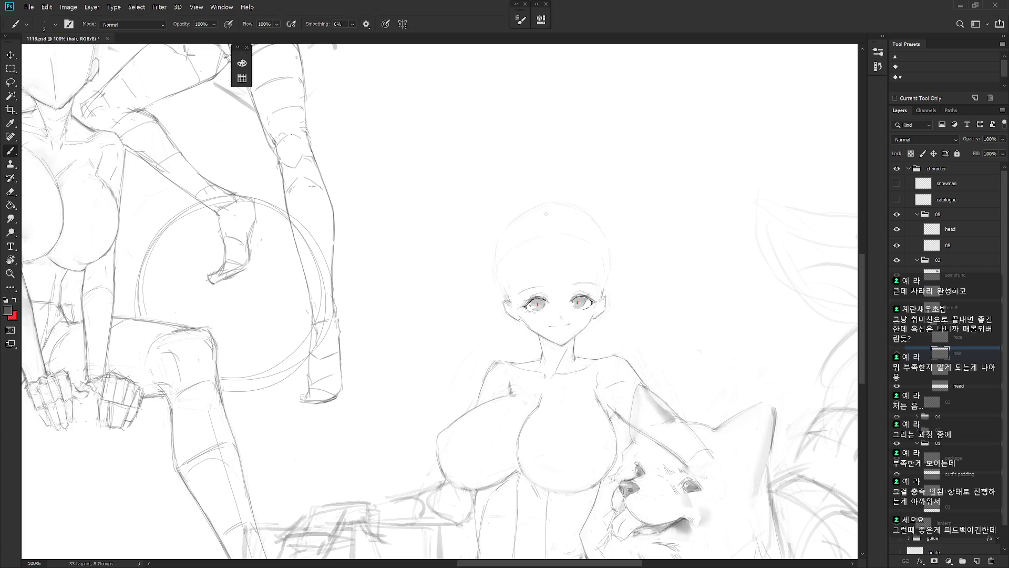
- Sketch the hair's outer shape over the head top and both sides of the face
mouse_move(532, 218)
mouse_down()
mouse_move(541, 213)
mouse_move(518, 239)
mouse_move(510, 306)
mouse_up()
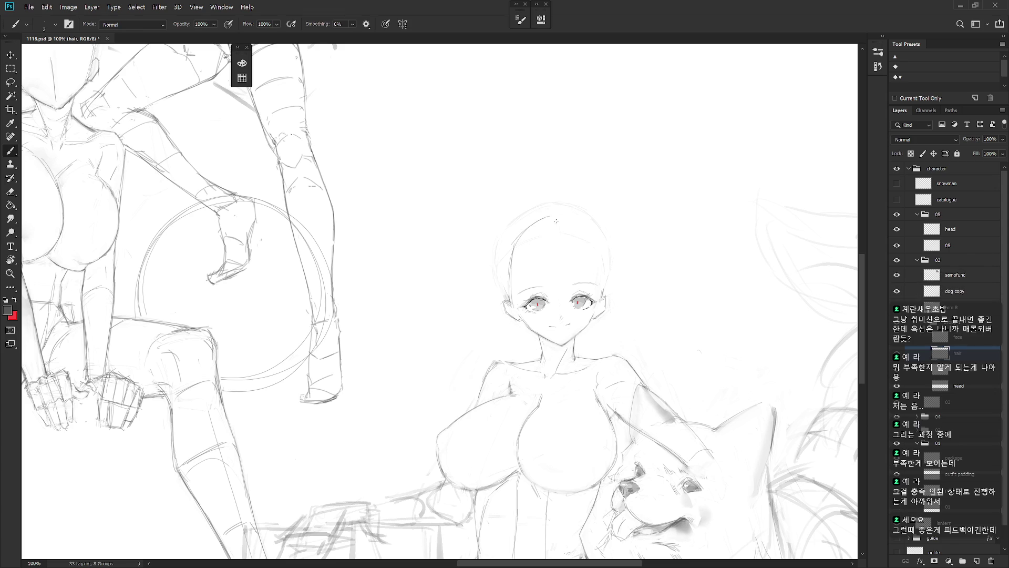
drag(556, 217, 603, 248)
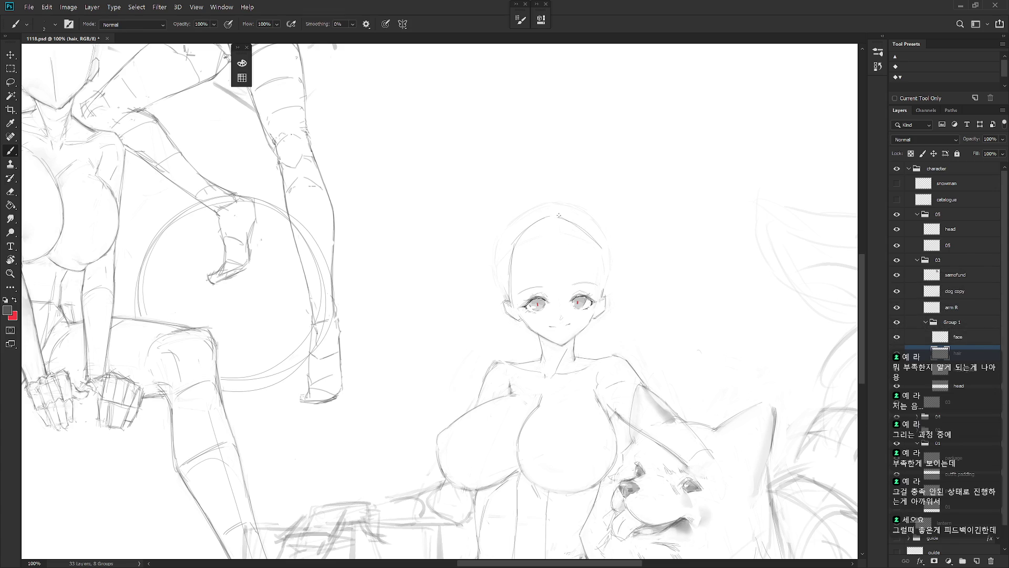
key(ctrl+z)
mouse_move(561, 215)
mouse_down()
mouse_move(582, 223)
mouse_move(605, 293)
mouse_up()
drag(603, 250, 603, 299)
mouse_move(510, 247)
mouse_down()
mouse_move(503, 314)
mouse_move(518, 346)
mouse_up()
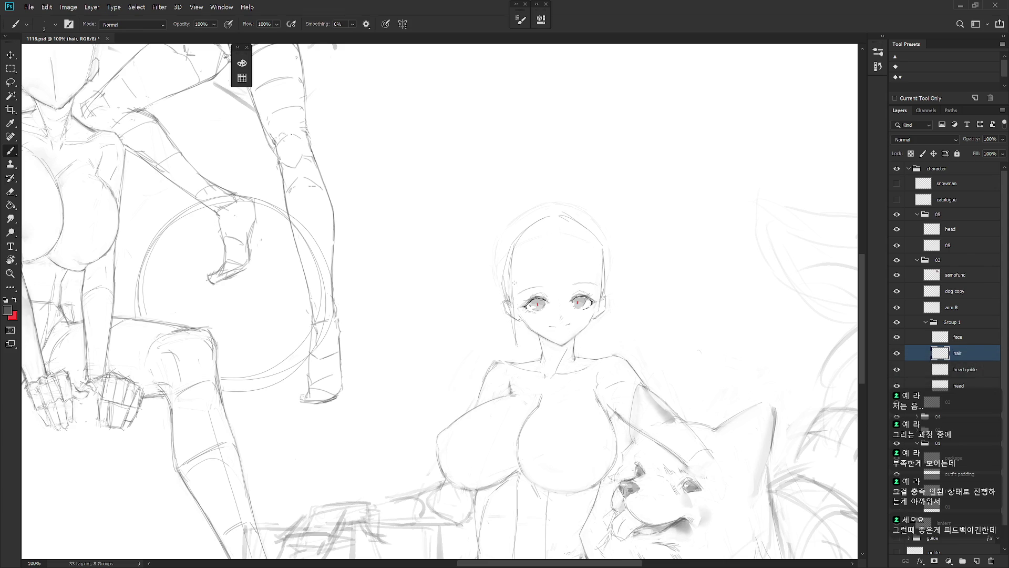
key(ctrl+z)
drag(512, 301, 526, 341)
drag(596, 292, 598, 322)
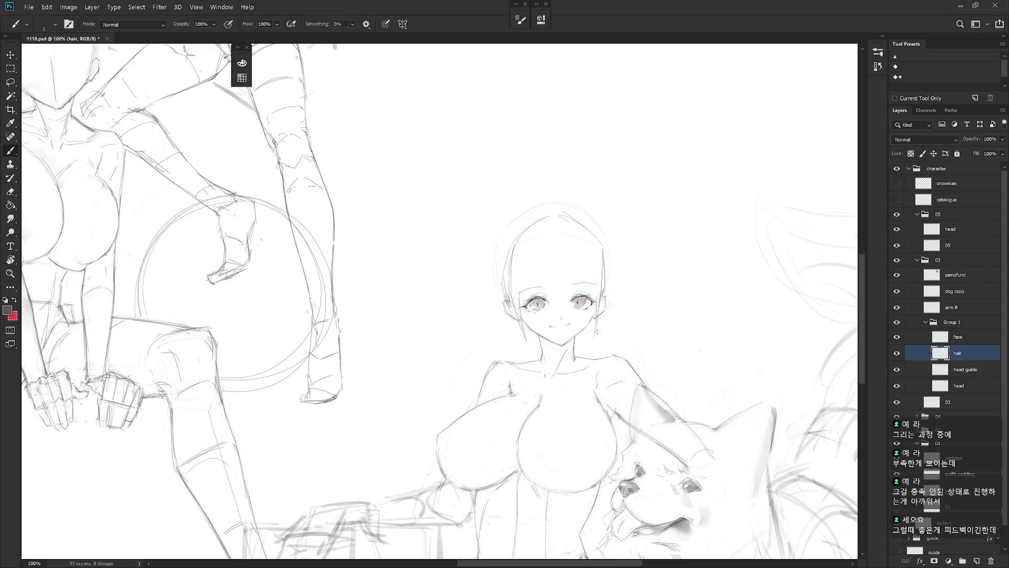
- Draw the bangs with strands down the forehead and near the left temple
drag(514, 281, 523, 298)
drag(526, 258, 525, 301)
key(ctrl+z)
mouse_move(530, 254)
mouse_down()
mouse_move(526, 290)
mouse_move(526, 278)
mouse_move(548, 289)
mouse_up()
drag(568, 246, 575, 291)
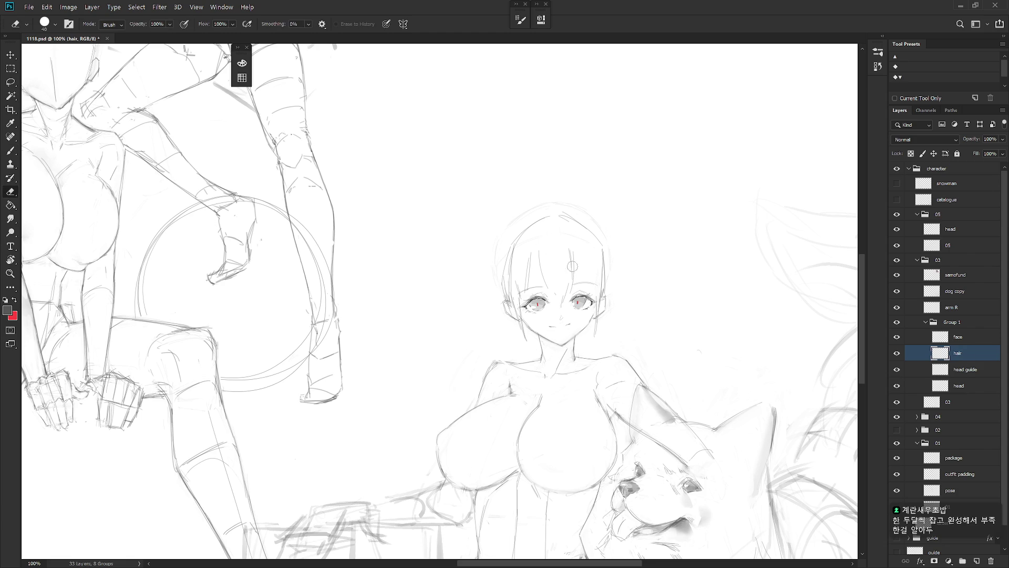
mouse_move(558, 226)
mouse_down()
mouse_move(572, 281)
mouse_move(547, 314)
mouse_up()
mouse_move(576, 261)
mouse_down()
mouse_move(573, 279)
mouse_move(544, 293)
mouse_up()
key(e)
key(b)
mouse_move(542, 255)
mouse_down()
mouse_move(527, 288)
mouse_move(542, 295)
mouse_up()
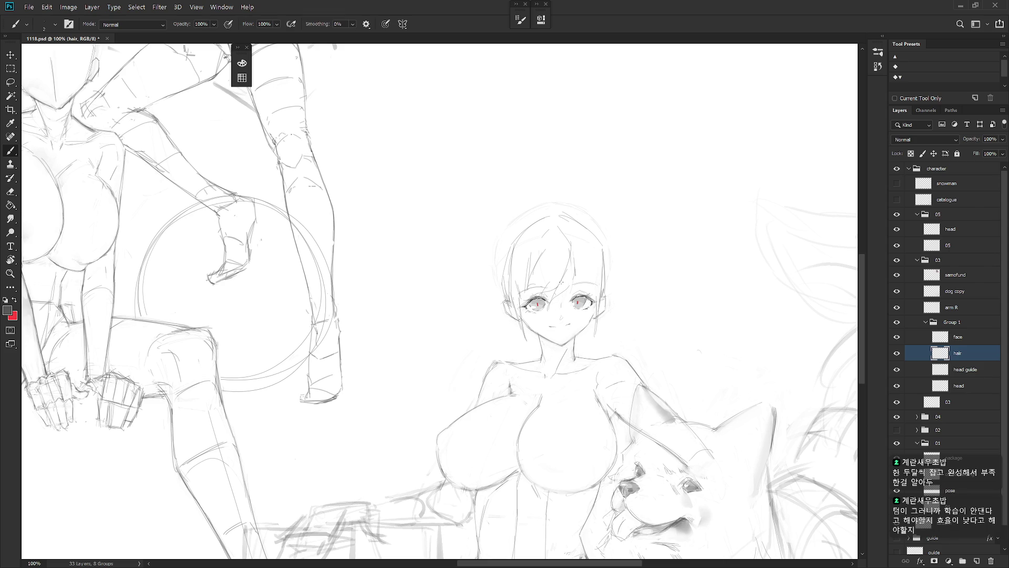
drag(587, 259, 580, 287)
mouse_move(579, 236)
mouse_down()
mouse_move(568, 226)
mouse_move(591, 293)
mouse_up()
key(ctrl+z)
key(ctrl+z)
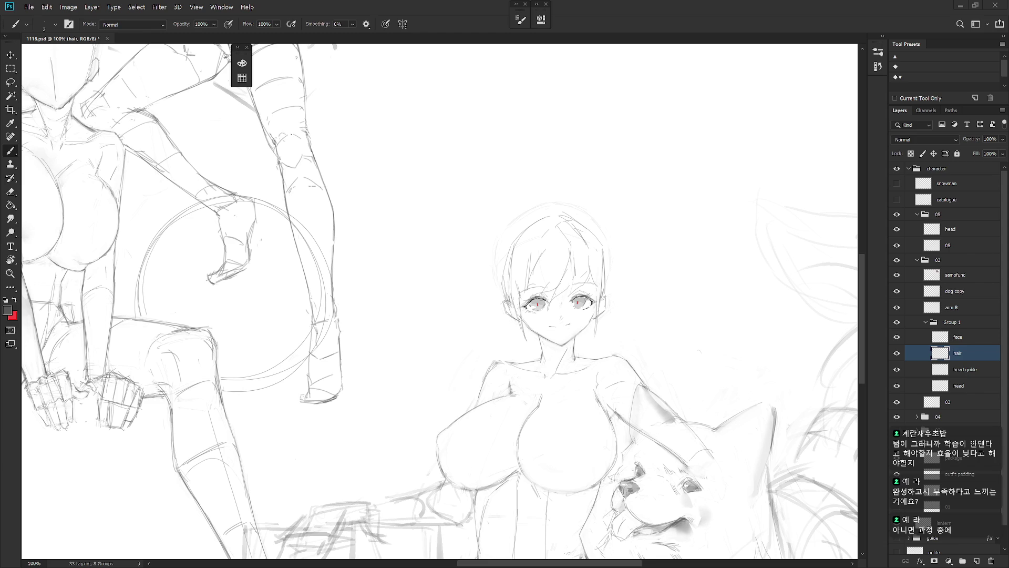
- Add a new layer above the dog copy layer
drag(693, 427, 639, 304)
scroll(639, 304, down, 5)
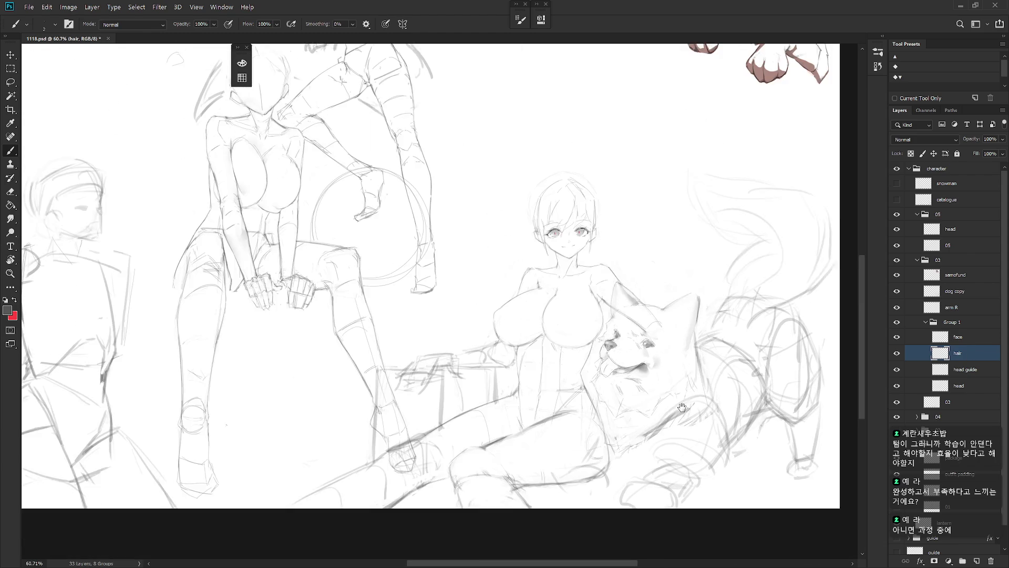
click(967, 294)
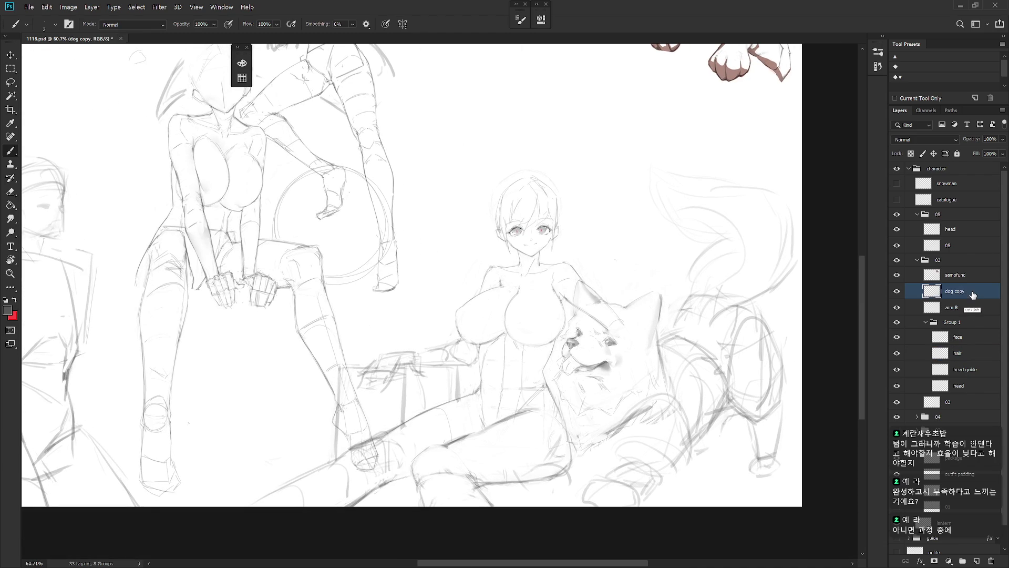
key(ctrl+shift+n)
key(Return)
- Lasso a crown shape above the samoyed's head and fill it with dark grey
scroll(626, 323, up, 3)
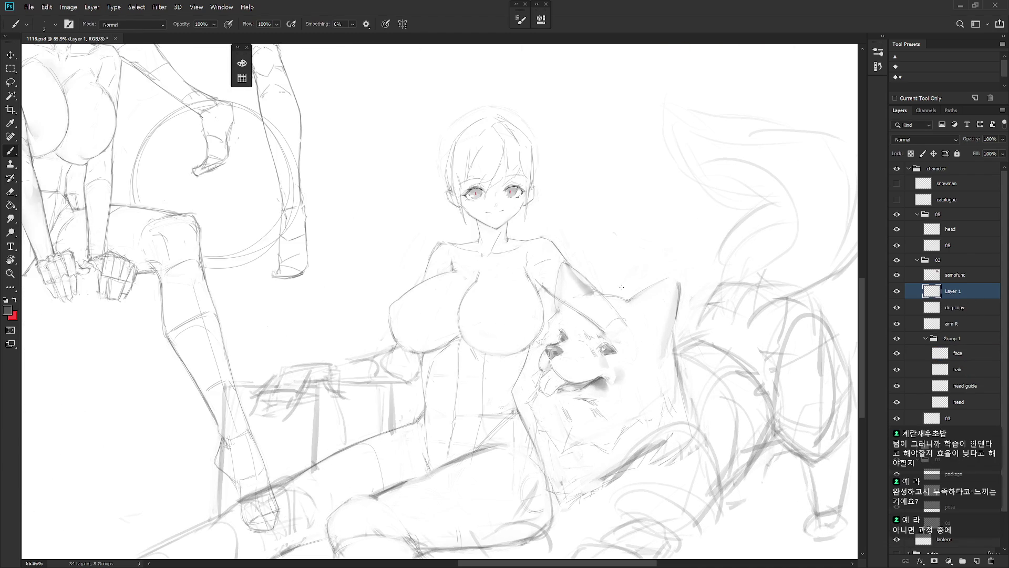
key(l)
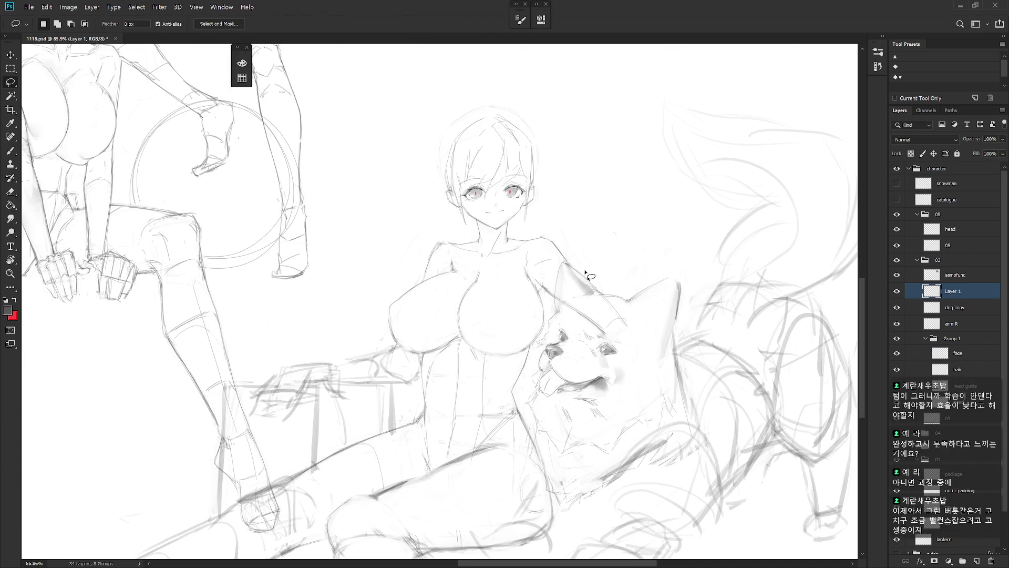
mouse_move(582, 266)
mouse_down()
mouse_move(579, 299)
mouse_move(631, 311)
mouse_move(628, 300)
mouse_move(583, 292)
mouse_move(596, 310)
mouse_move(623, 307)
mouse_move(629, 271)
mouse_move(610, 270)
mouse_move(602, 294)
mouse_move(587, 264)
mouse_up()
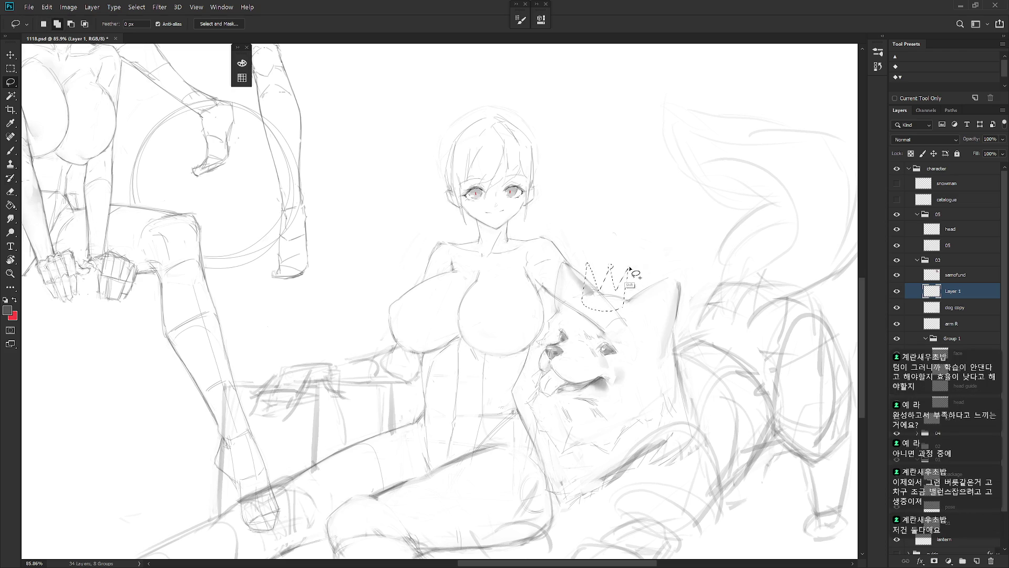
key(alt+BackSpace)
key(ctrl+d)
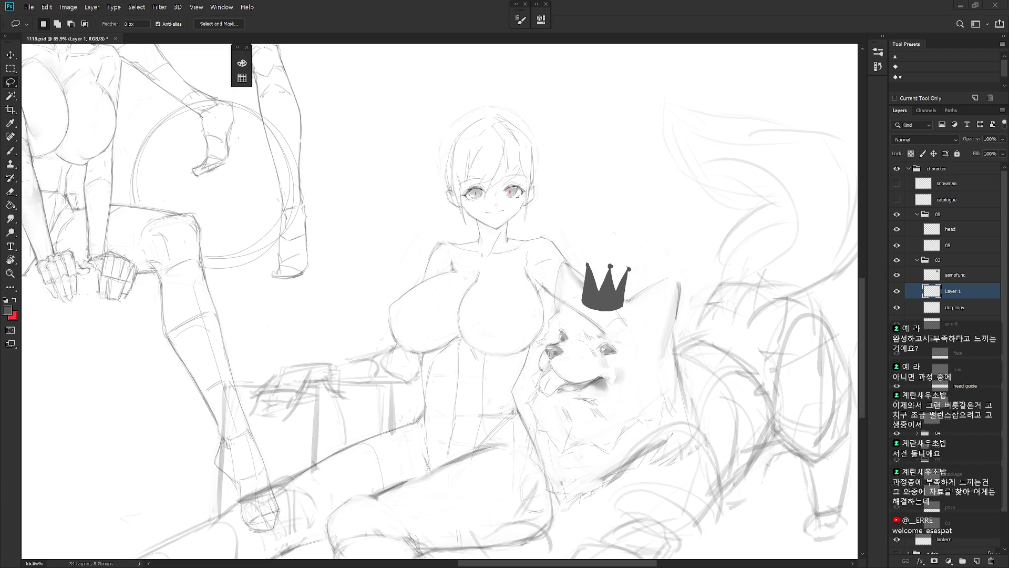
key(b)
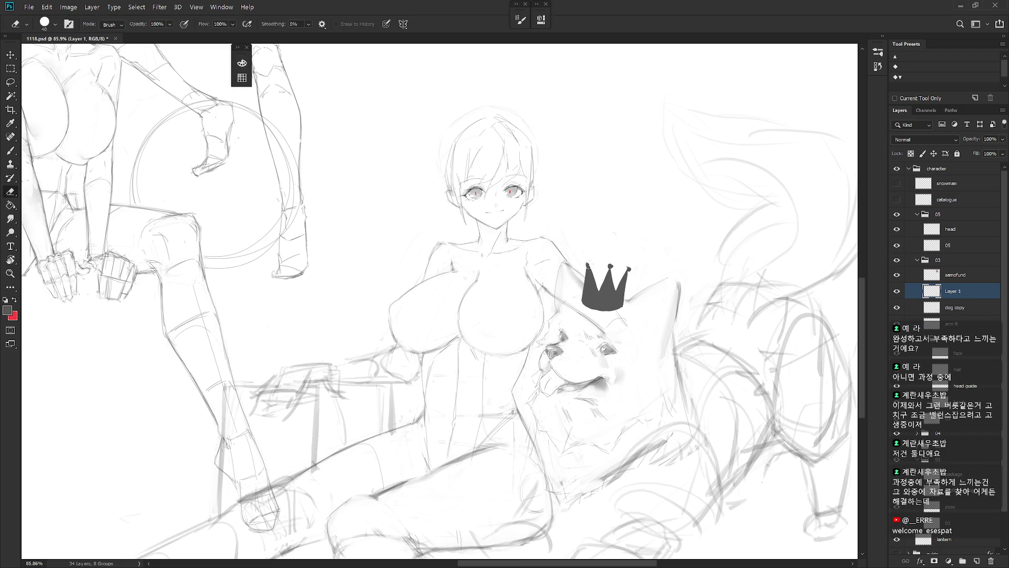
key(l)
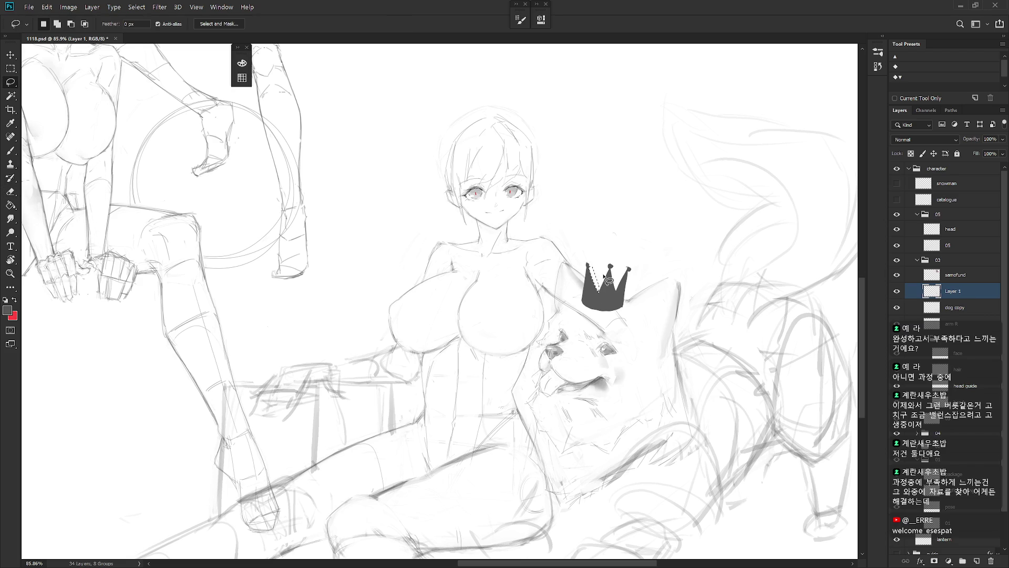
key(b)
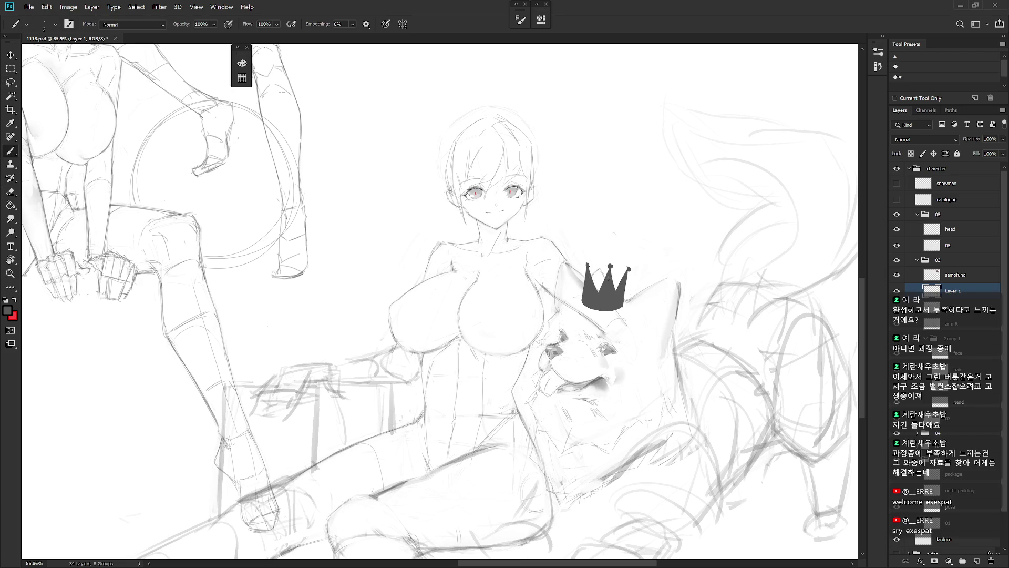
- Delete the crown layer (Layer 1) from the layer stack
scroll(628, 270, down, 5)
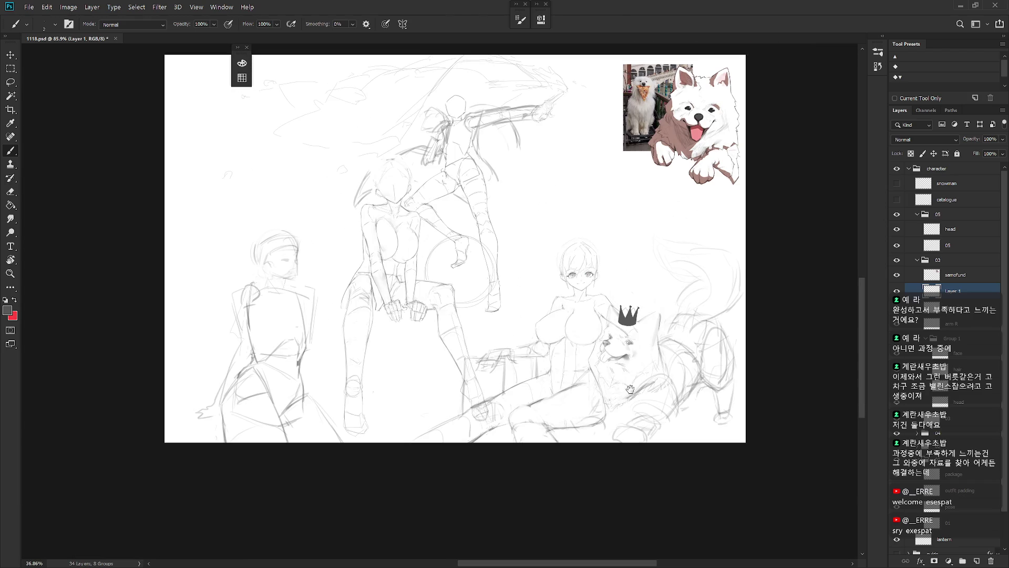
scroll(644, 358, up, 3)
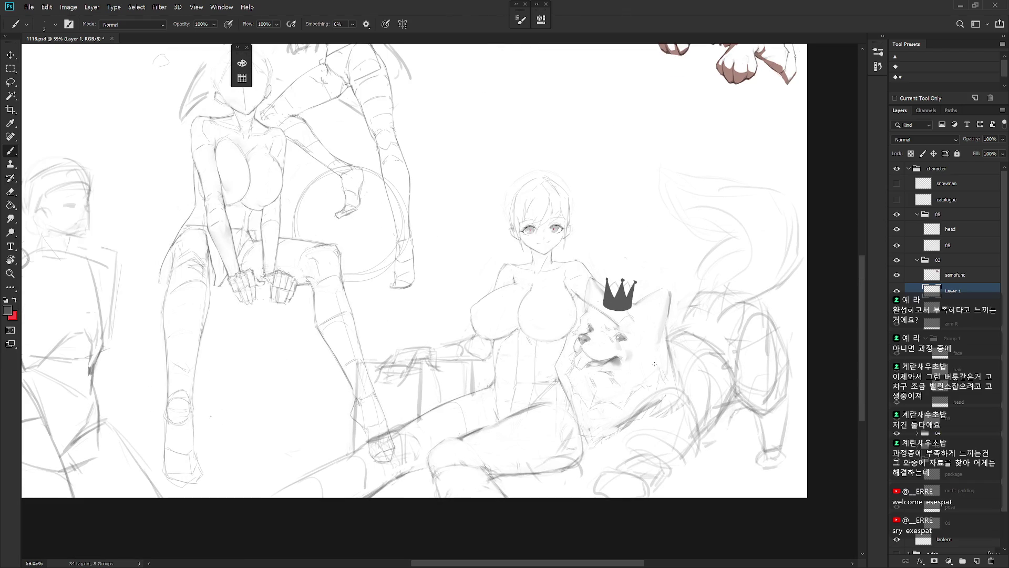
key(Delete)
scroll(657, 388, up, 1)
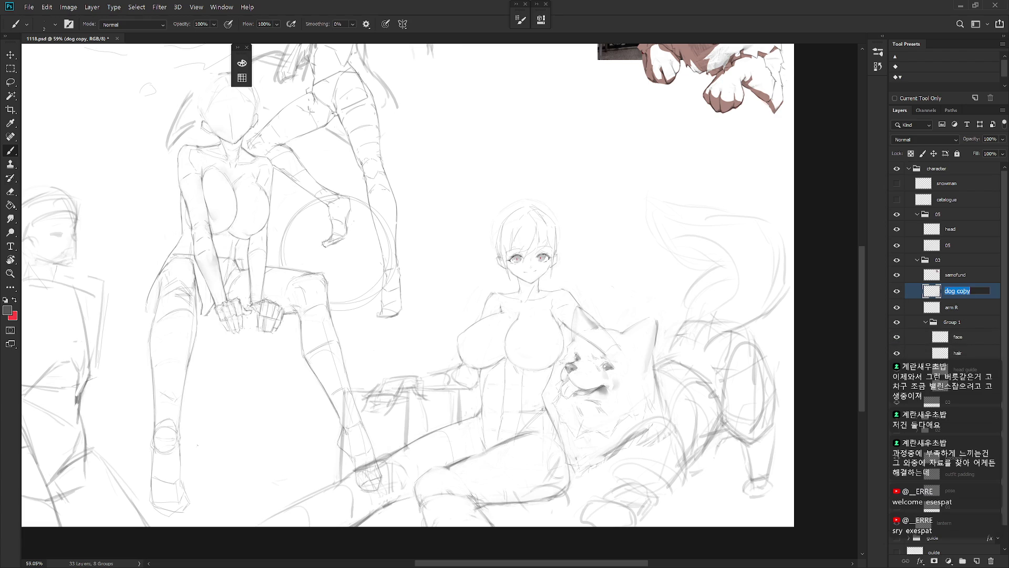
- Rename the dog copy layer to 'samofund' and the layer above it to 'samofund refe'
double_click(957, 277)
key(Tab)
key(ctrl+v)
key(shift+Tab)
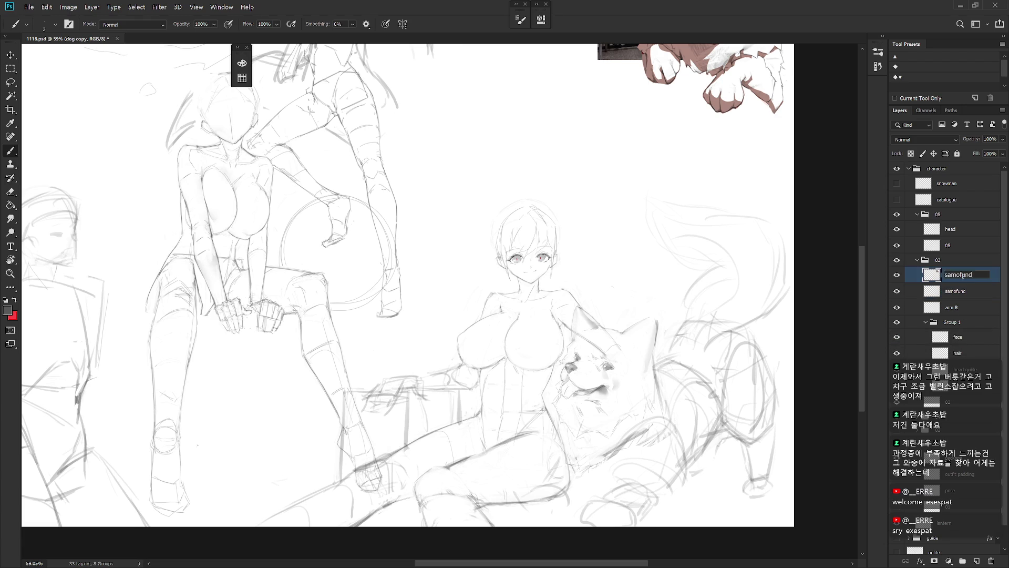
key(End)
text(refe)
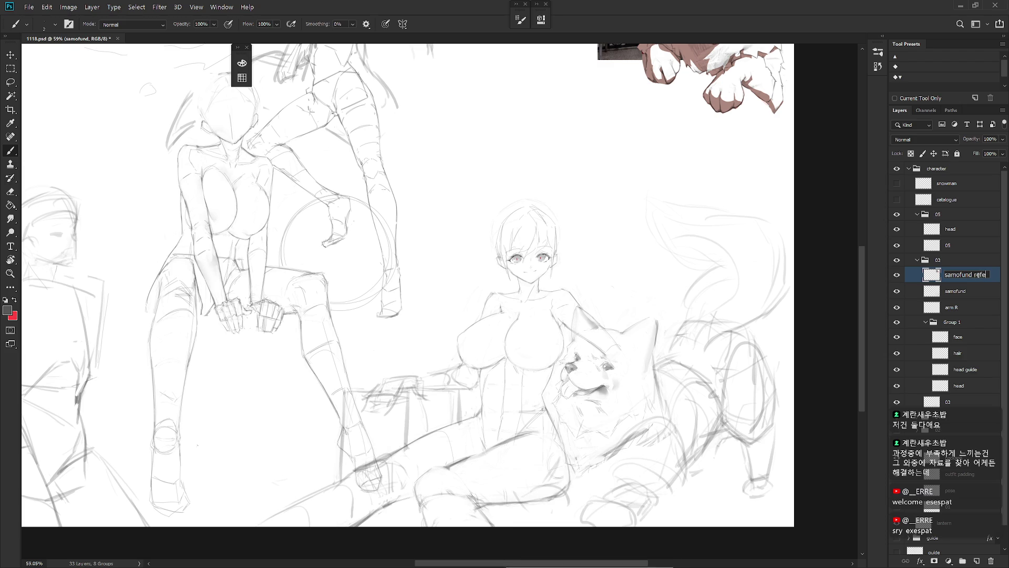
key(Return)
mouse_move(654, 365)
mouse_down()
mouse_move(545, 546)
mouse_move(591, 545)
mouse_move(671, 361)
mouse_up()
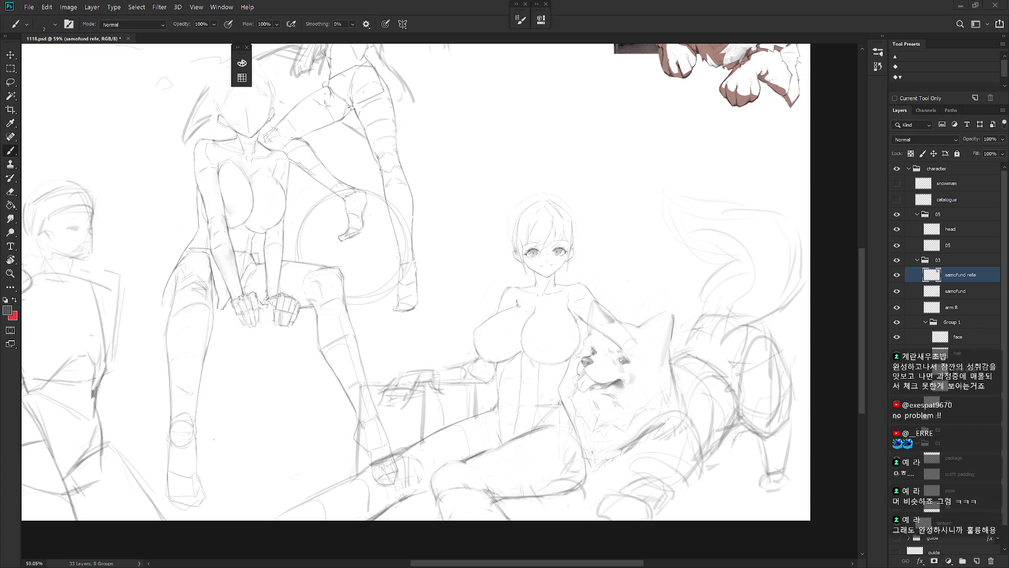
drag(641, 396, 625, 378)
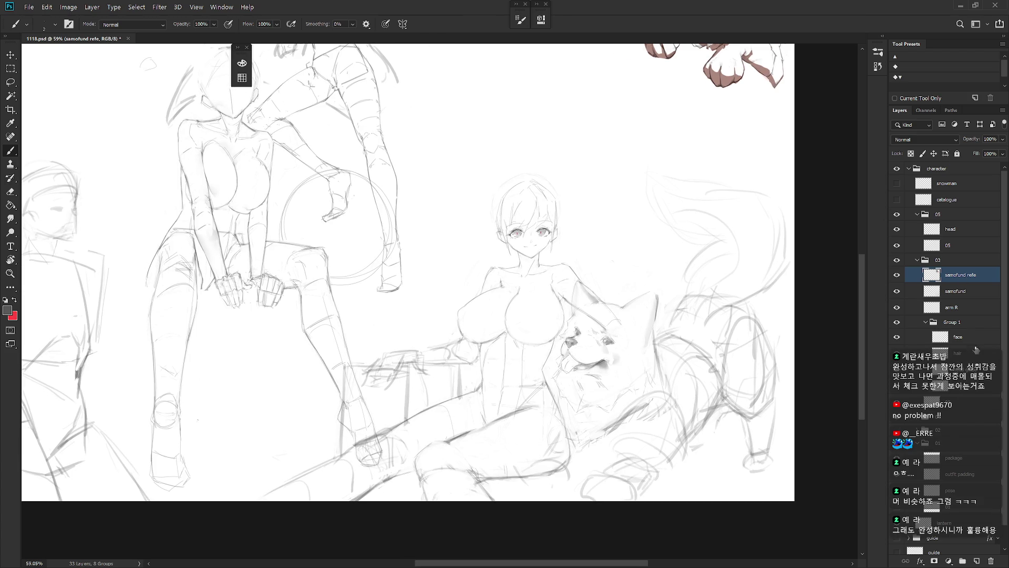
click(953, 324)
- Rename the Group 1 folder to 'head'
double_click(954, 323)
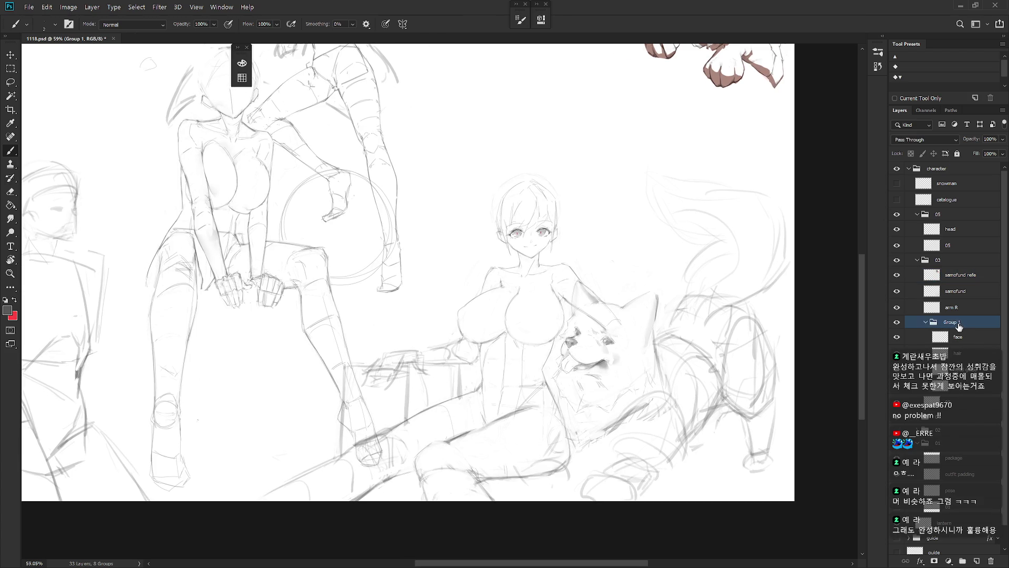
text(head)
key(Return)
- On the hair layer, add strands to the left bangs and cheek, erasing stray strokes
click(970, 353)
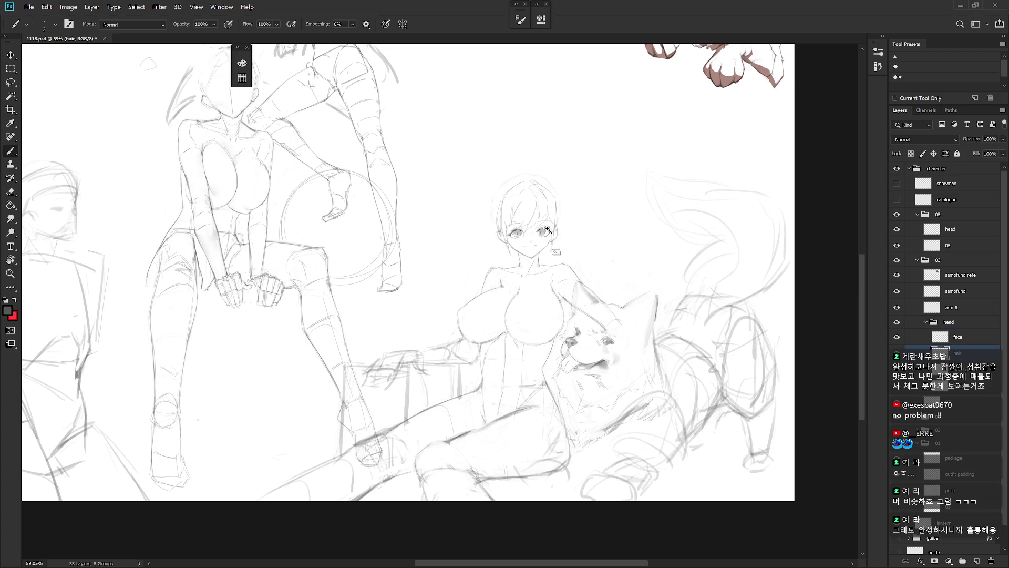
scroll(550, 198, up, 5)
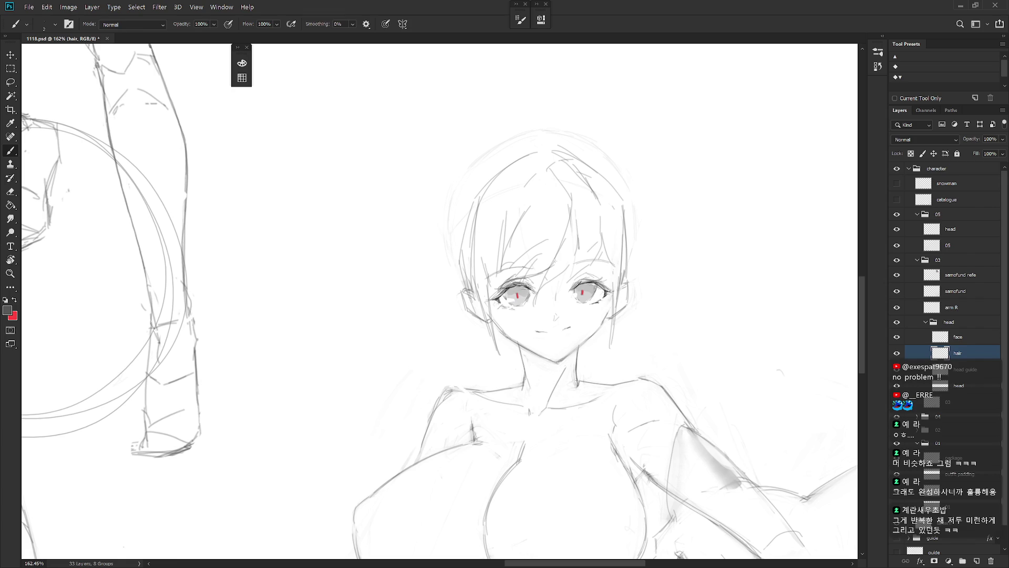
mouse_move(536, 298)
mouse_down()
mouse_move(532, 318)
mouse_move(596, 267)
mouse_up()
key(e)
mouse_move(616, 301)
mouse_down()
mouse_move(609, 346)
mouse_move(609, 307)
mouse_move(626, 289)
mouse_up()
key(b)
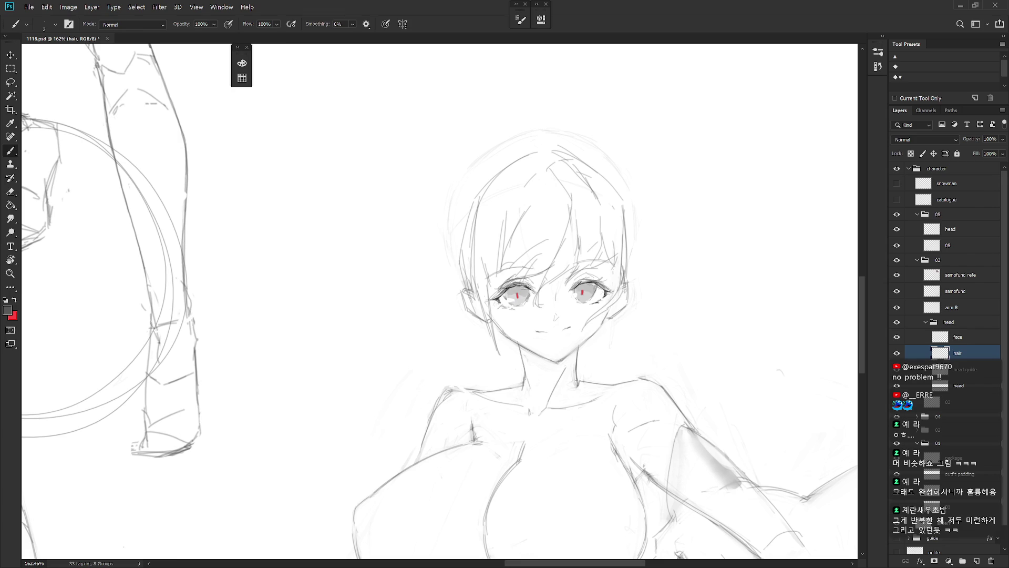
key(e)
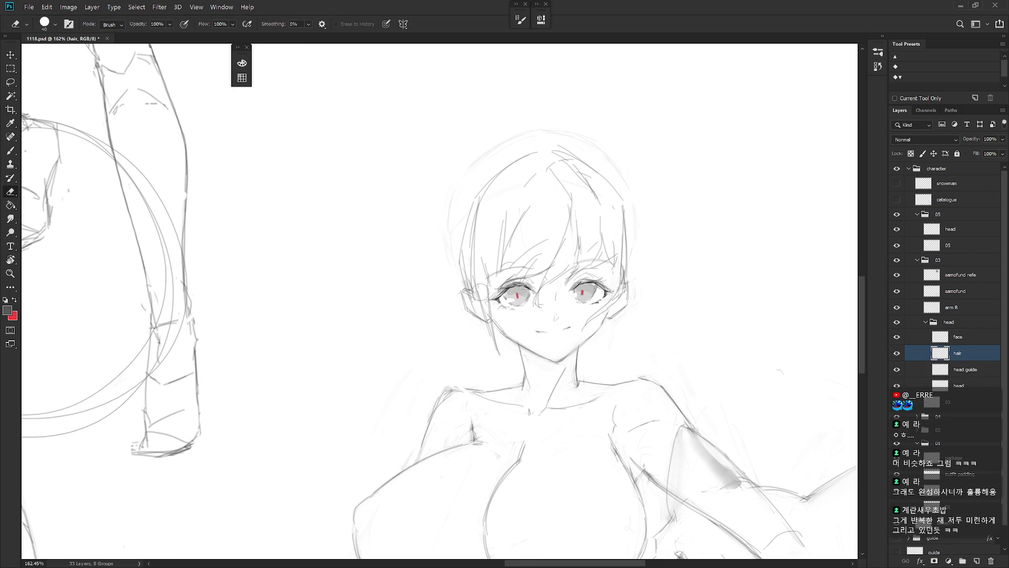
mouse_move(487, 289)
mouse_down()
mouse_move(494, 336)
mouse_move(478, 311)
mouse_move(452, 347)
mouse_move(467, 356)
mouse_up()
key(b)
mouse_move(481, 298)
mouse_down()
mouse_move(457, 354)
mouse_move(449, 348)
mouse_up()
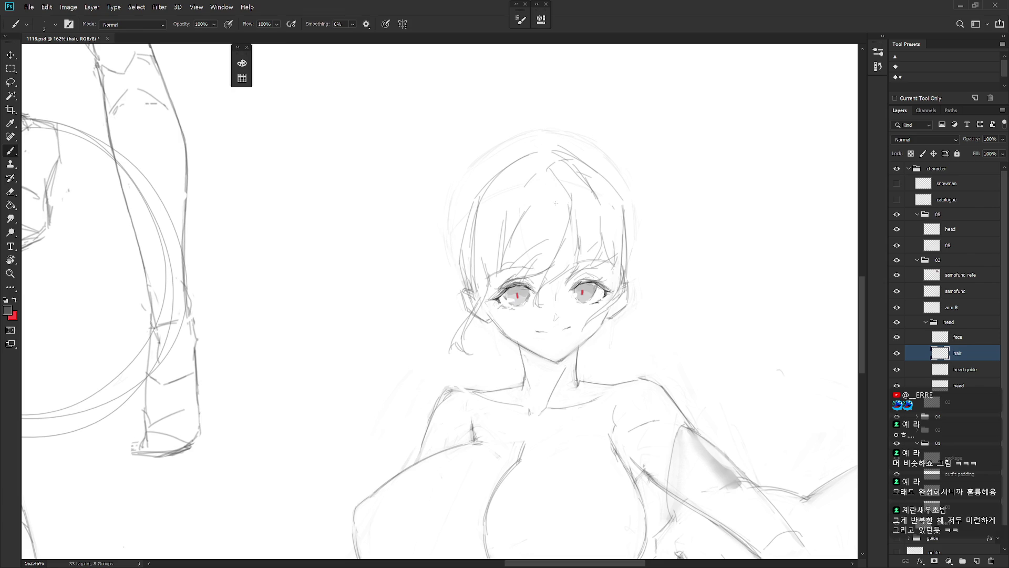
drag(508, 247, 478, 290)
mouse_move(512, 277)
mouse_down()
mouse_move(479, 290)
mouse_move(520, 267)
mouse_up()
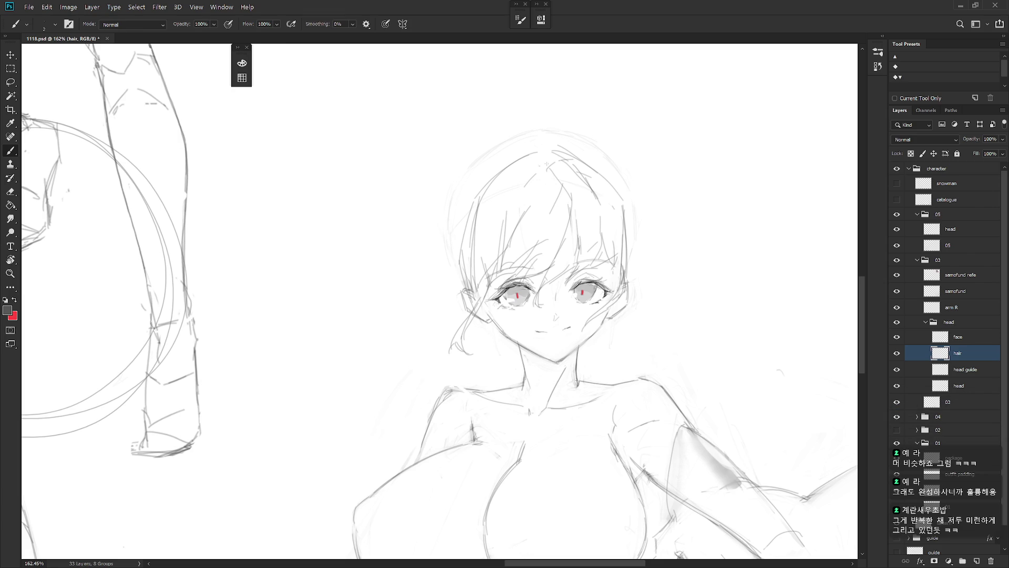
- Add loose strands across the top, upper-left and upper-right of the hair, redoing misses
mouse_move(549, 159)
mouse_down()
mouse_move(556, 193)
mouse_move(518, 236)
mouse_up()
drag(540, 179, 488, 233)
key(e)
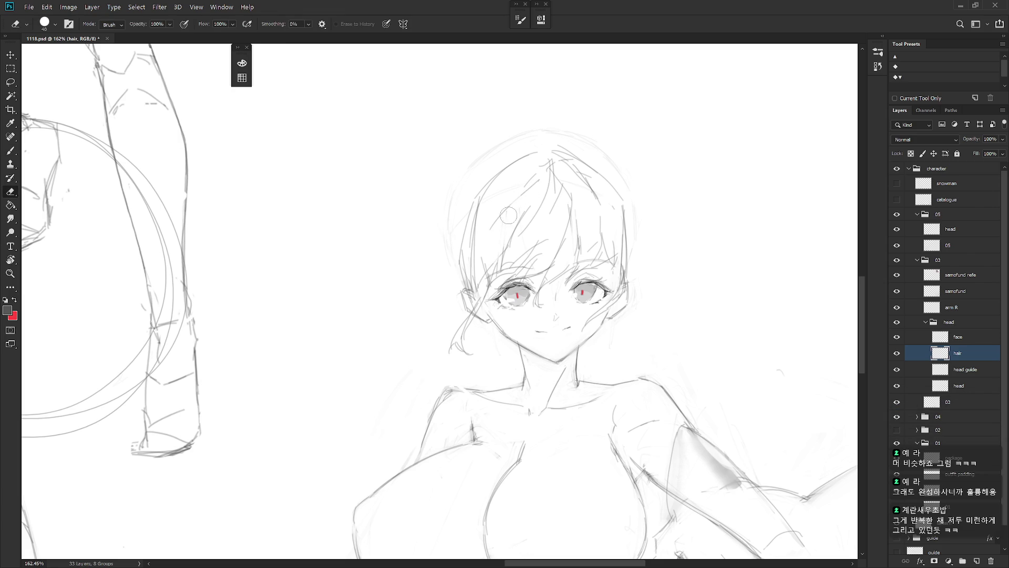
key(b)
drag(526, 175, 482, 249)
mouse_move(494, 212)
mouse_down()
mouse_move(468, 242)
mouse_move(458, 285)
mouse_up()
key(ctrl+z)
drag(528, 164, 472, 234)
mouse_move(562, 168)
mouse_down()
mouse_move(581, 205)
mouse_move(570, 176)
mouse_up()
mouse_move(570, 176)
mouse_down()
mouse_move(579, 190)
mouse_move(596, 177)
mouse_up()
mouse_move(596, 177)
mouse_down()
mouse_move(609, 192)
mouse_move(602, 178)
mouse_up()
key(ctrl+z)
drag(613, 205, 612, 220)
drag(536, 168, 505, 223)
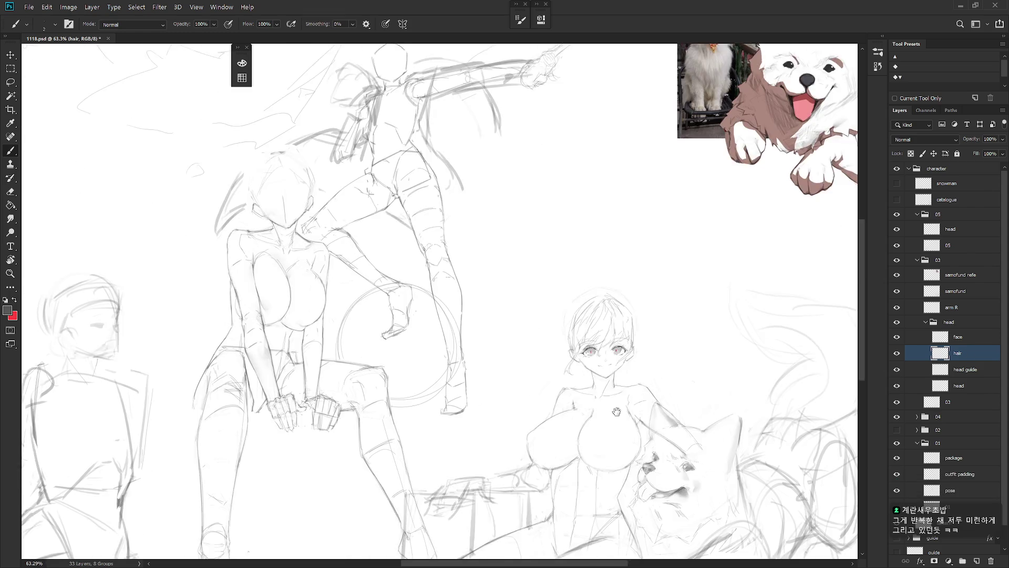
- Create a new layer named 'horn'
scroll(587, 240, down, 5)
scroll(587, 240, up, 5)
scroll(589, 295, down, 3)
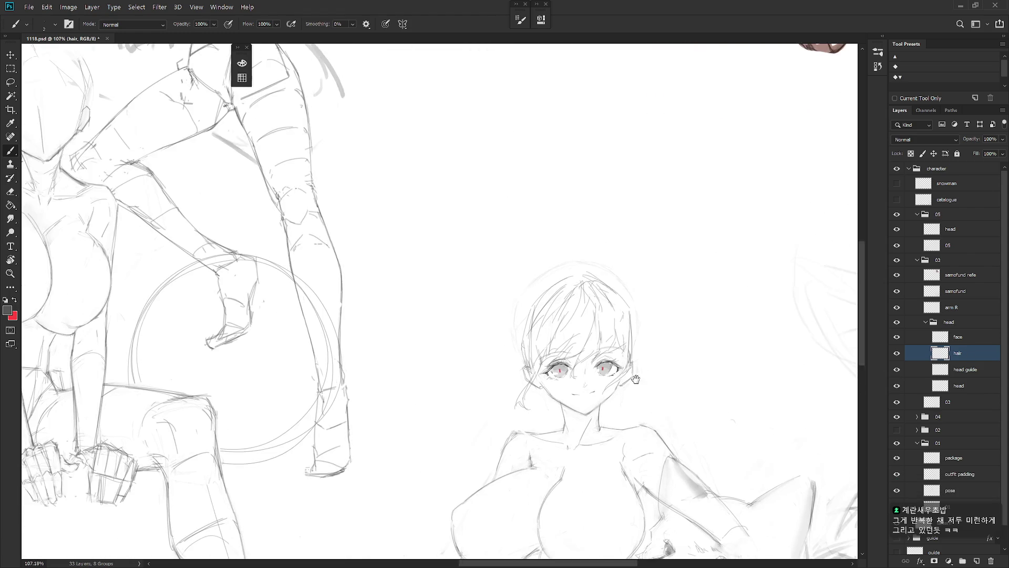
key(ctrl+shift+n)
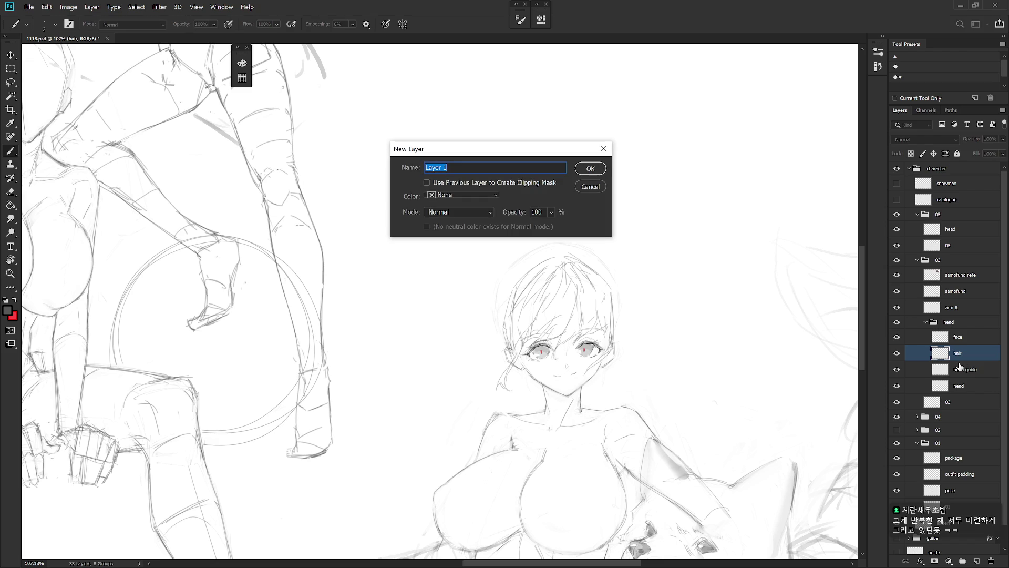
text(hor)
text(n)
key(Return)
- Rename the hair layer to 'hair - front'
double_click(960, 369)
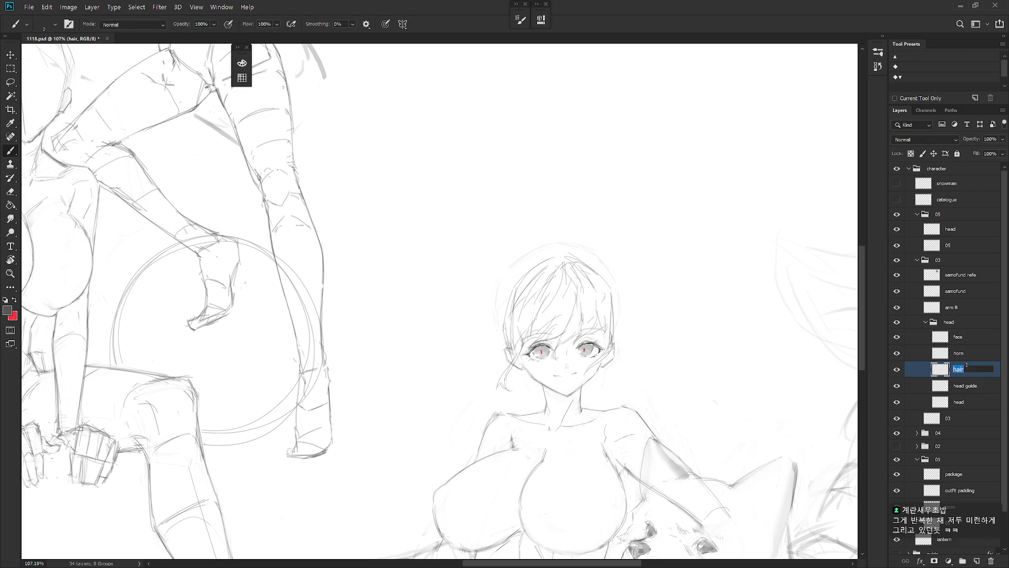
click(966, 368)
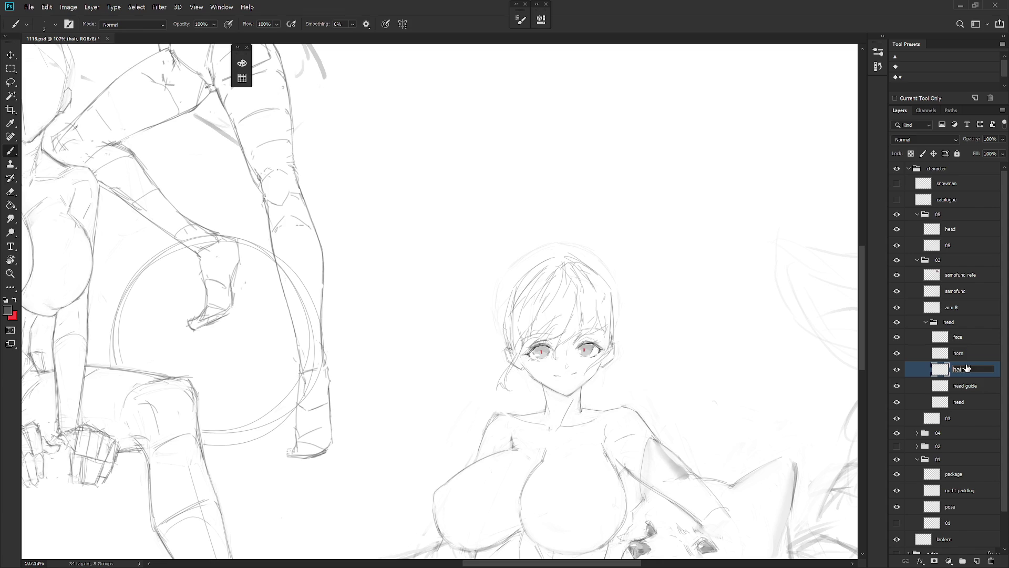
text(- front)
key(Return)
- Sketch two first horn strokes beside the hair on the horn layer
click(959, 355)
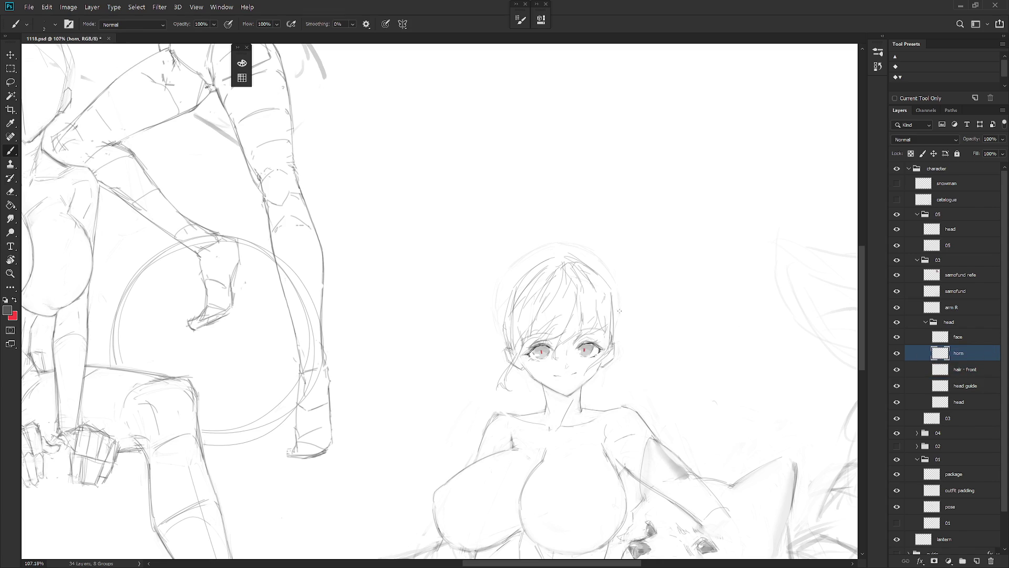
drag(620, 307, 632, 319)
drag(618, 300, 632, 317)
- Hide the horn, hair - front and head guide layers
click(896, 353)
click(896, 369)
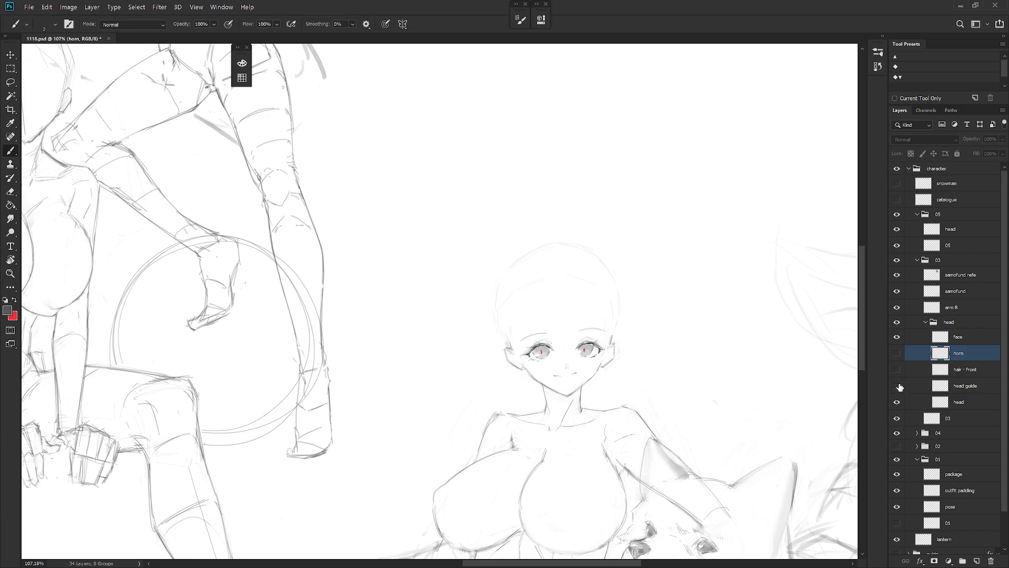
click(897, 386)
- Narrow the girl's bare head to about 93.64% width with Free Transform
click(967, 402)
key(l)
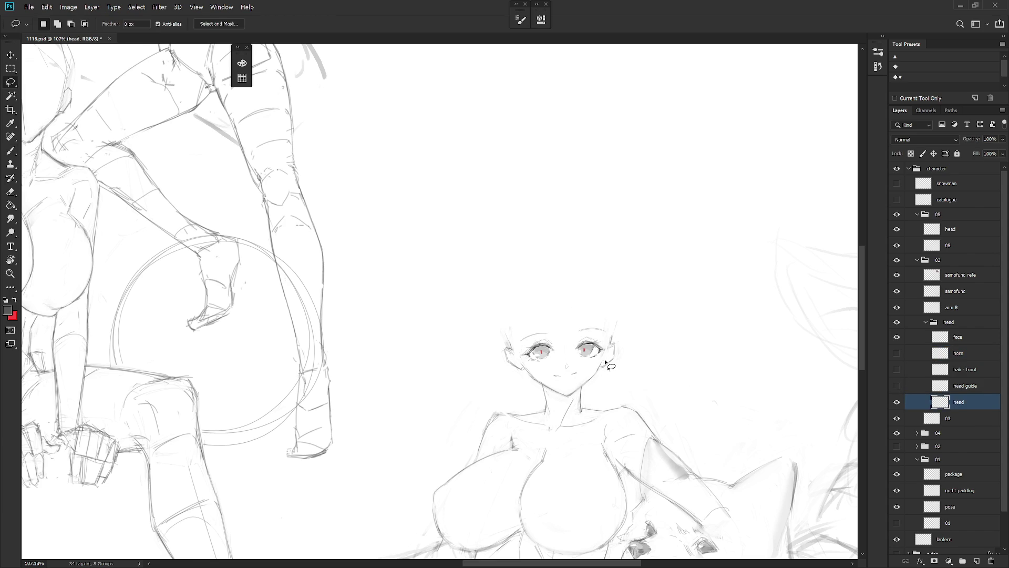
key(ctrl+t)
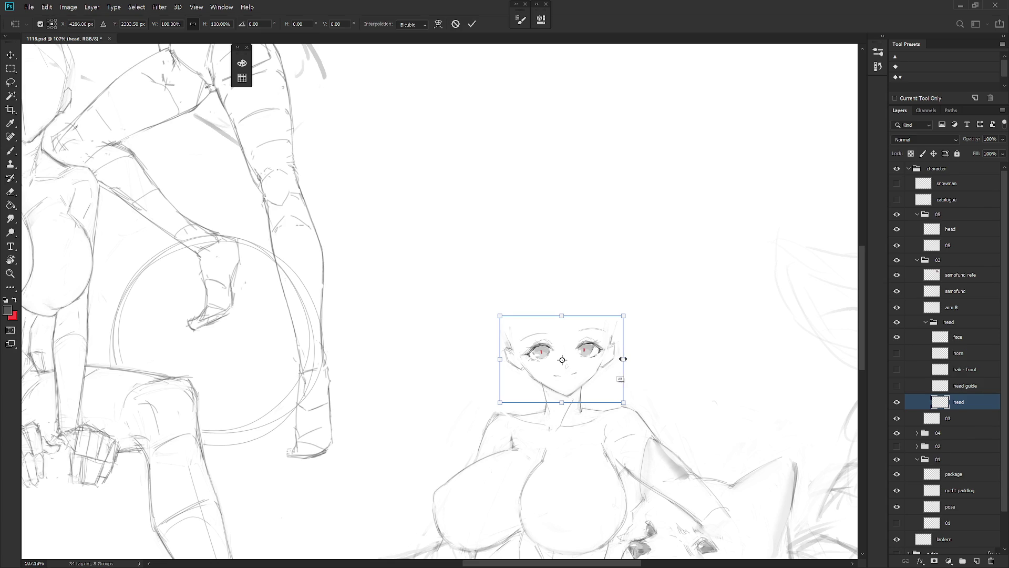
drag(623, 358, 618, 361)
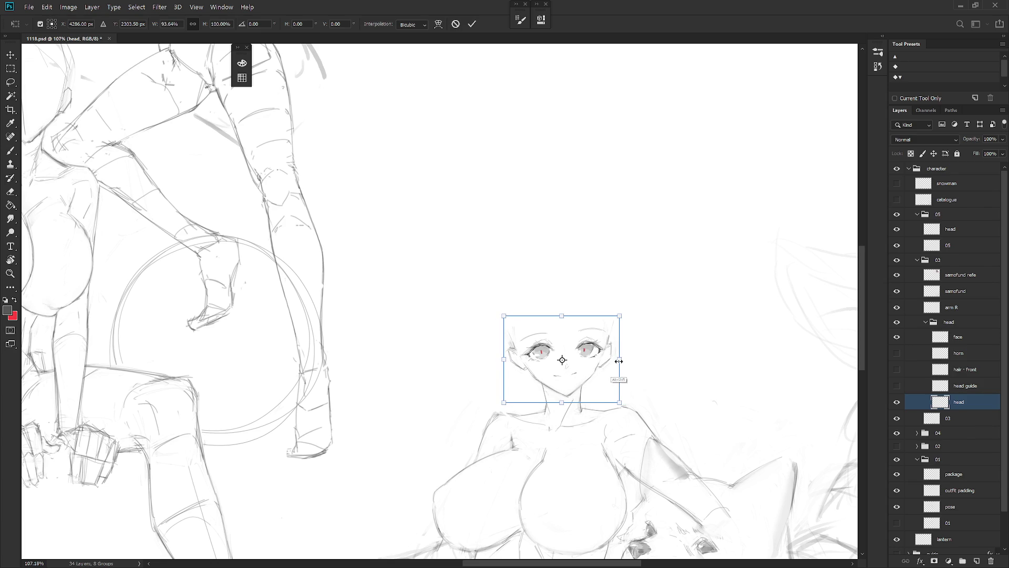
key(Return)
scroll(633, 374, down, 3)
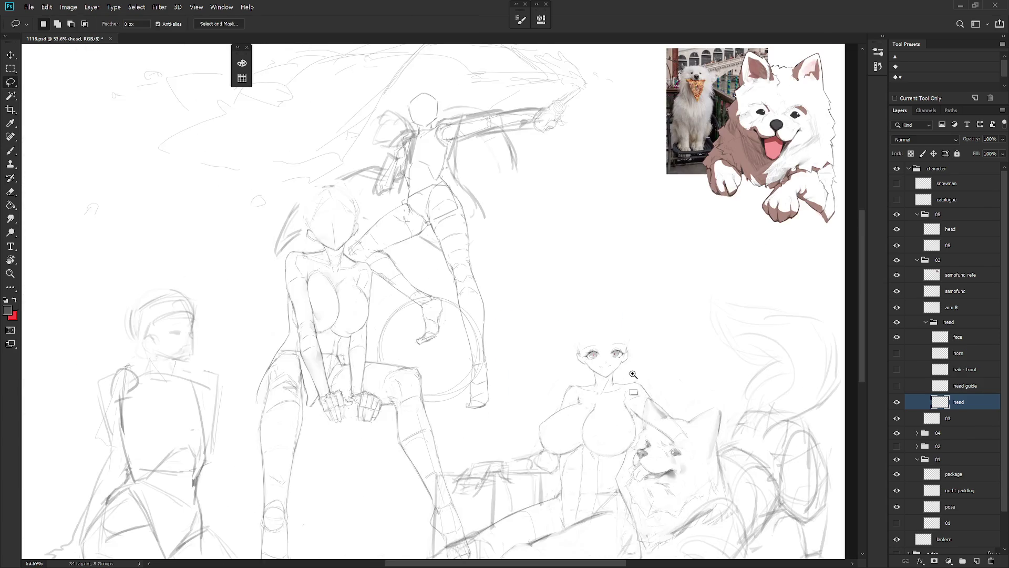
scroll(634, 374, up, 2)
- Show the horn, hair - front and head guide layers again and make the horn layer active
drag(896, 353, 898, 387)
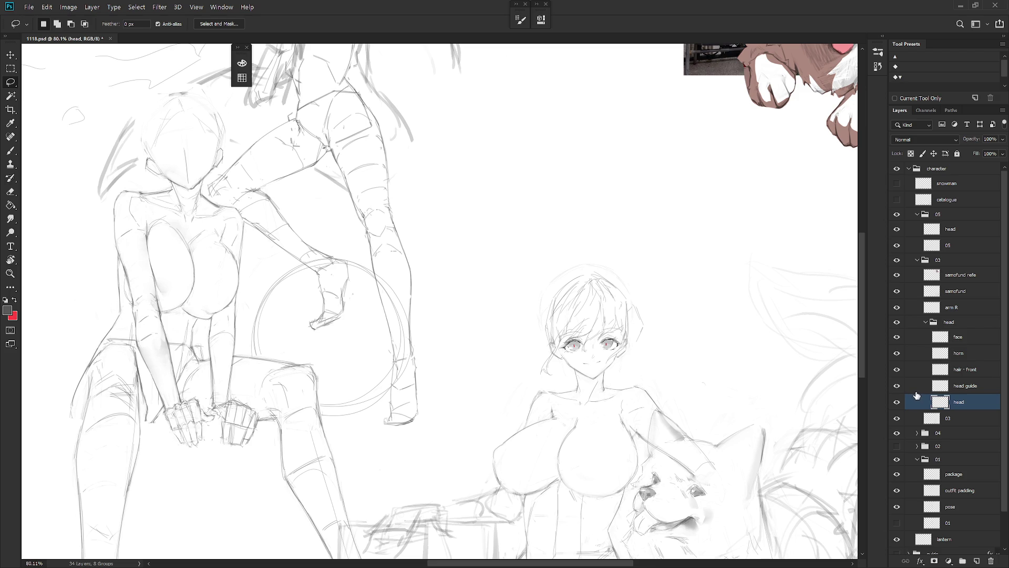
scroll(675, 402, down, 5)
key(b)
scroll(676, 347, up, 5)
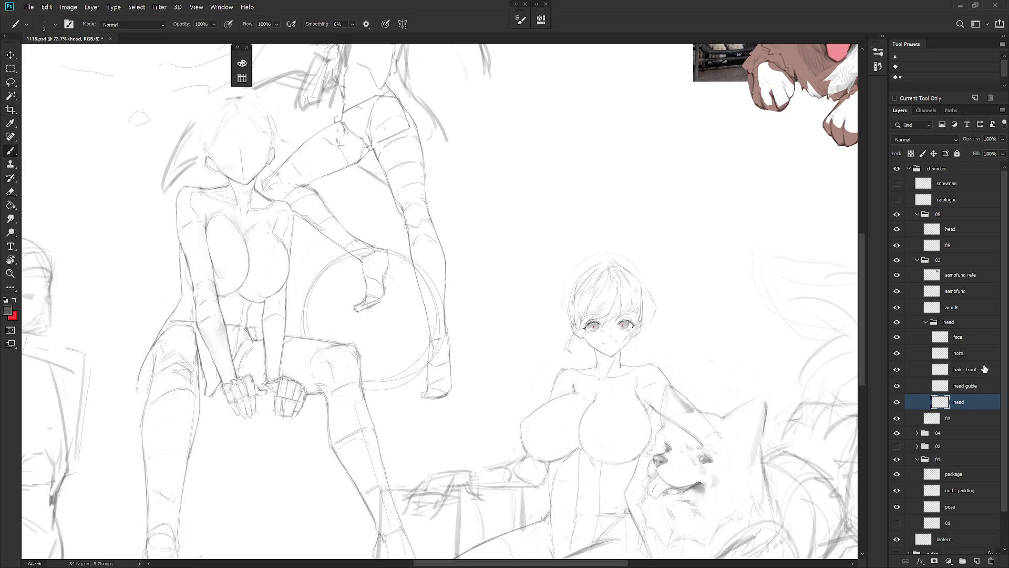
click(966, 354)
scroll(660, 282, up, 1)
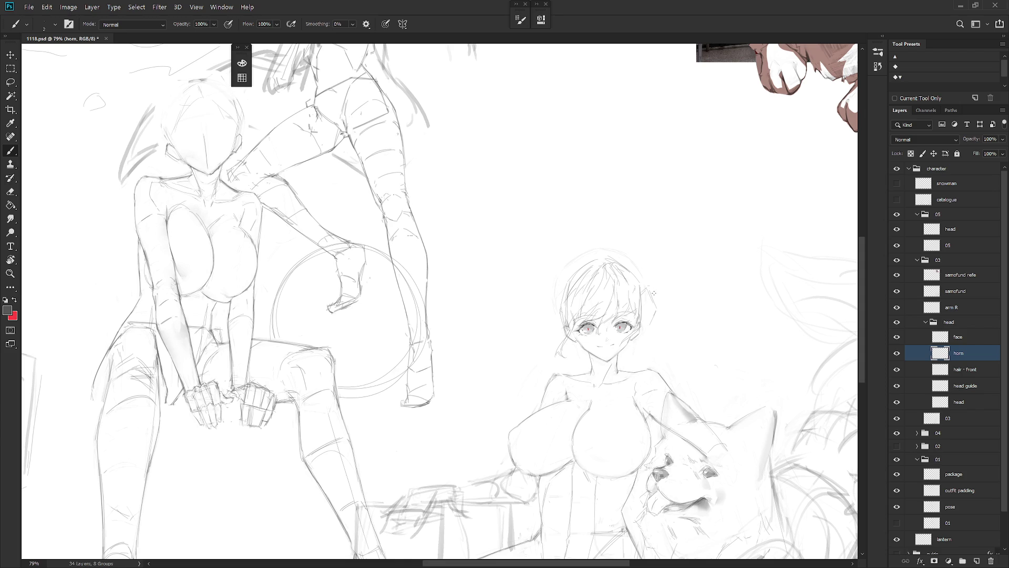
- Sketch the rounded horn on the right side of the girl's head, undoing stray strokes
mouse_move(654, 288)
mouse_down()
mouse_move(643, 304)
mouse_move(654, 302)
mouse_up()
mouse_move(655, 302)
mouse_down()
mouse_move(651, 318)
mouse_move(645, 302)
mouse_move(652, 329)
mouse_up()
key(ctrl+z)
key(ctrl+z)
key(e)
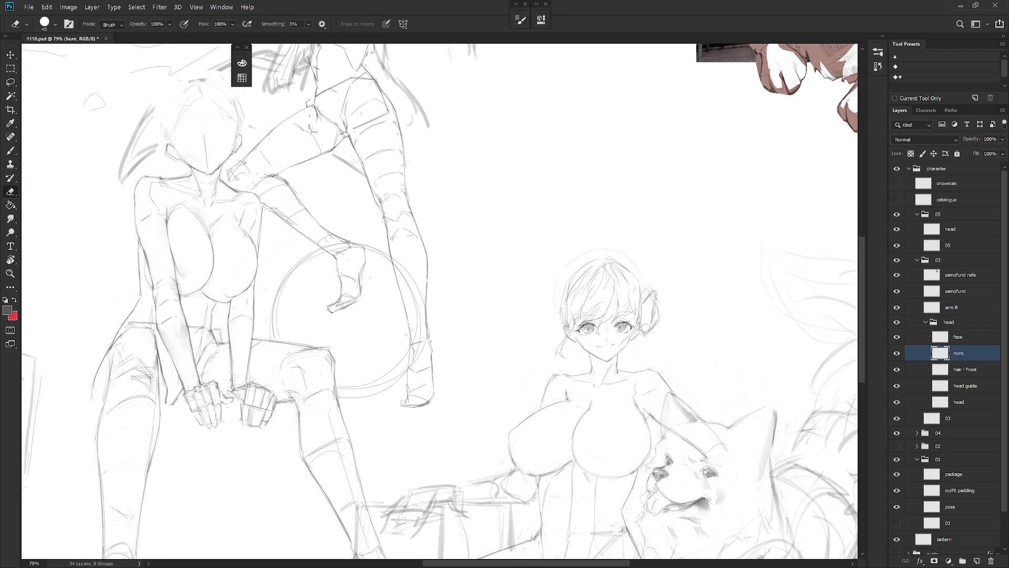
key(b)
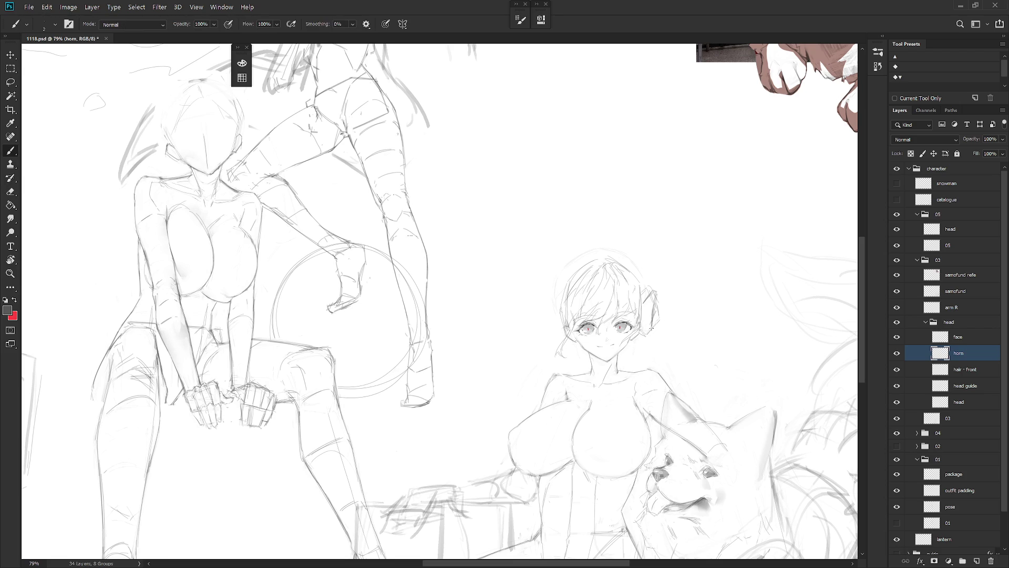
drag(652, 328, 638, 337)
key(e)
drag(651, 302, 652, 329)
key(b)
mouse_move(637, 284)
mouse_down()
mouse_move(637, 332)
mouse_move(643, 319)
mouse_up()
key(ctrl+z)
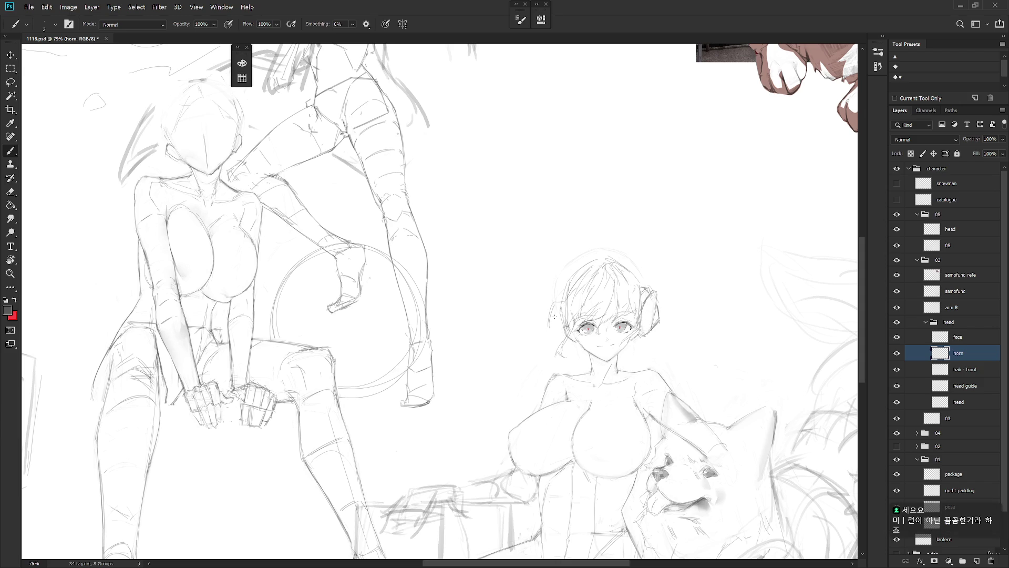
- Outline and darken a horn on the left side of the head
drag(560, 298, 554, 332)
drag(556, 320, 559, 345)
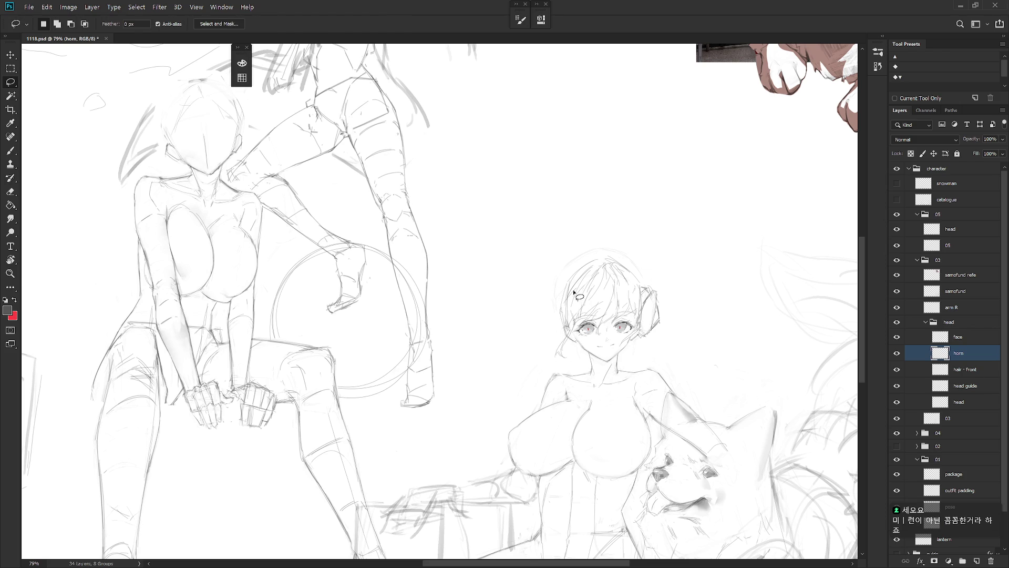
drag(547, 306, 545, 323)
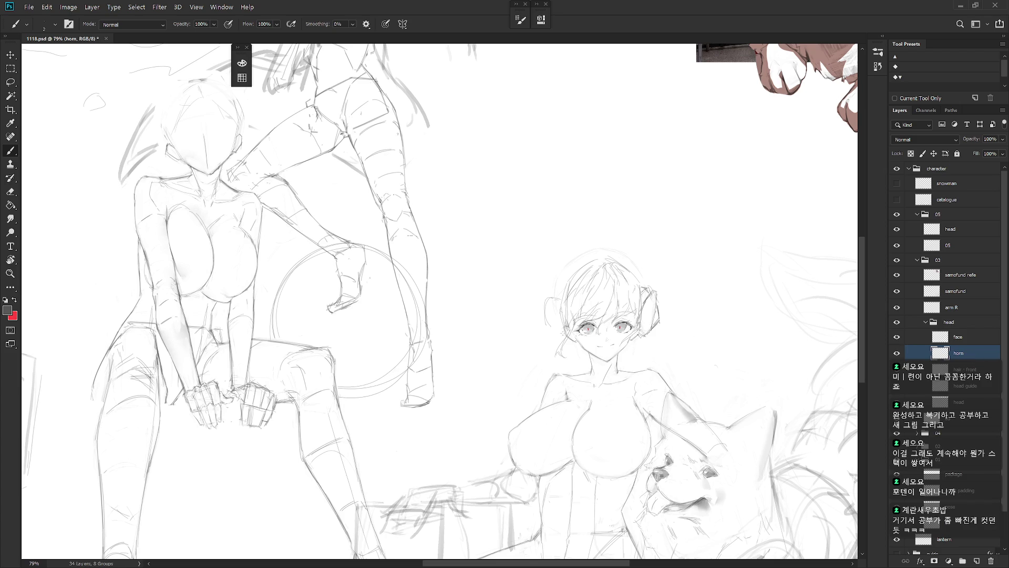
- Extend the left horn's edge downward and darken the stroke beside the left cheek
mouse_move(542, 316)
mouse_down()
mouse_move(556, 343)
mouse_move(555, 324)
mouse_up()
key(e)
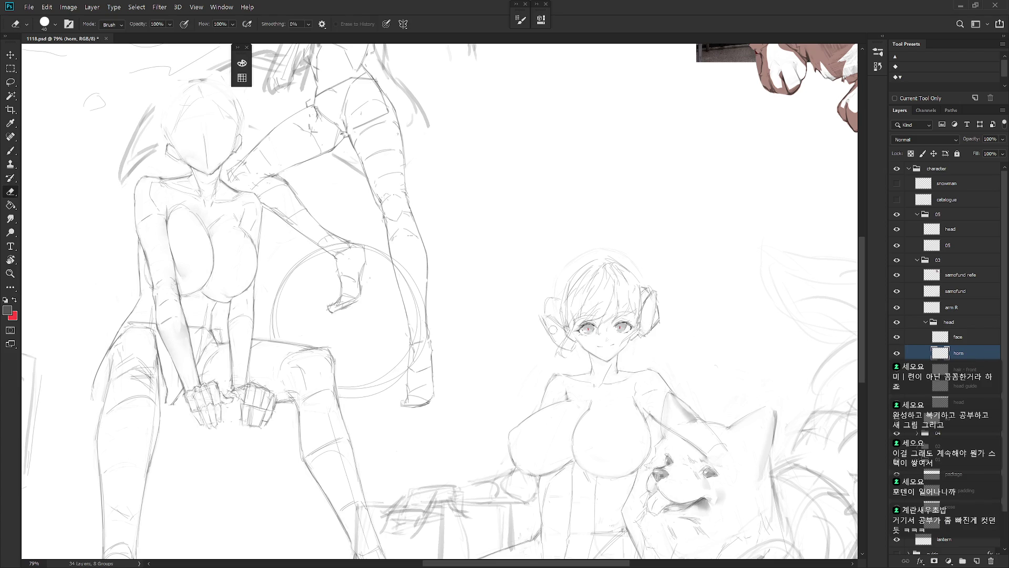
key(b)
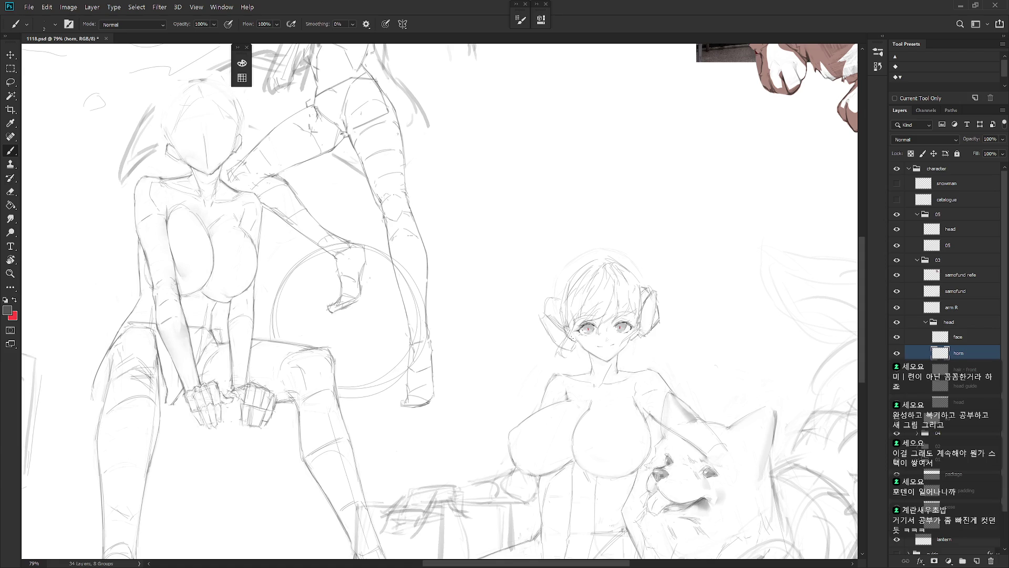
drag(572, 337, 570, 347)
- Lasso the left horn, shift it right and rotate it about 4.6°
key(l)
mouse_move(577, 358)
mouse_down()
mouse_move(569, 315)
mouse_move(542, 331)
mouse_move(576, 356)
mouse_move(581, 337)
mouse_up()
key(ctrl+t)
drag(519, 374, 518, 371)
key(Return)
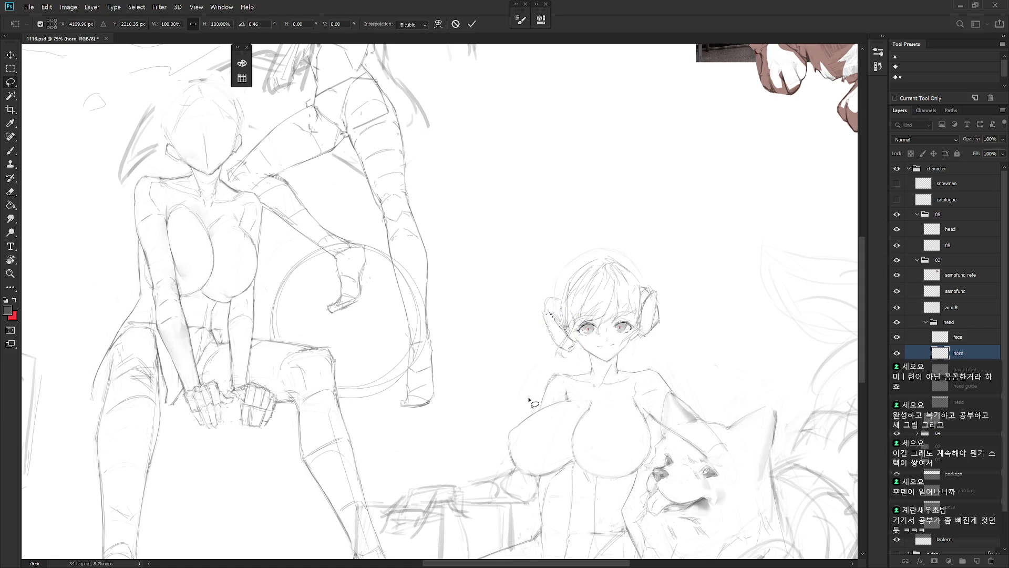
- Add a vertical mark on the rotated left horn
key(e)
key(b)
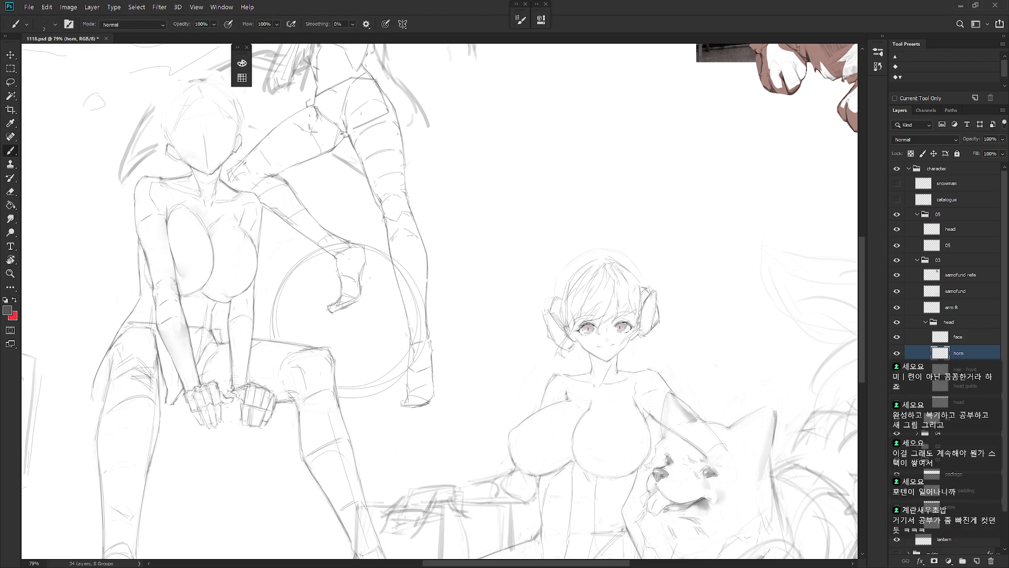
drag(552, 327, 553, 343)
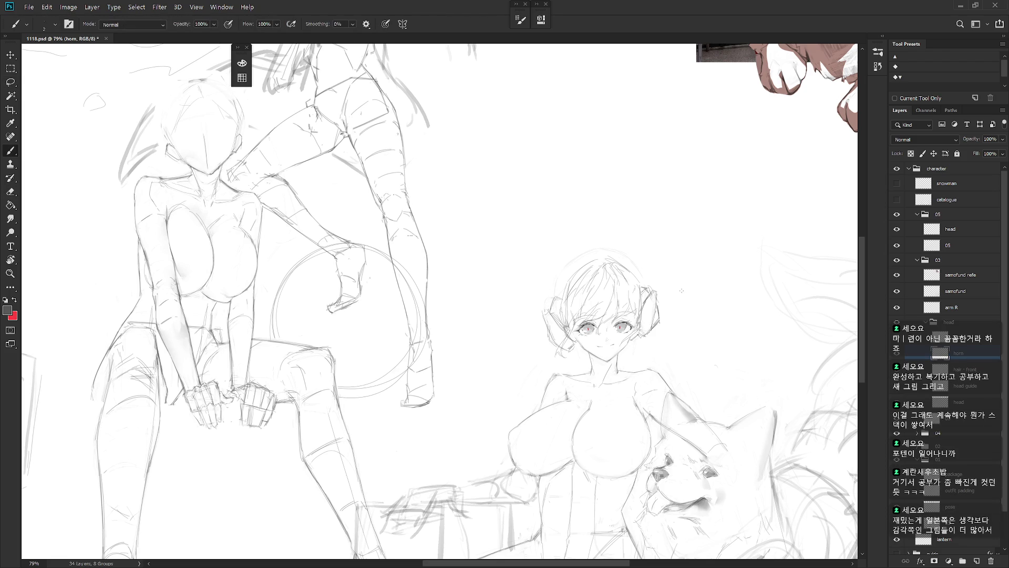
scroll(680, 364, down, 2)
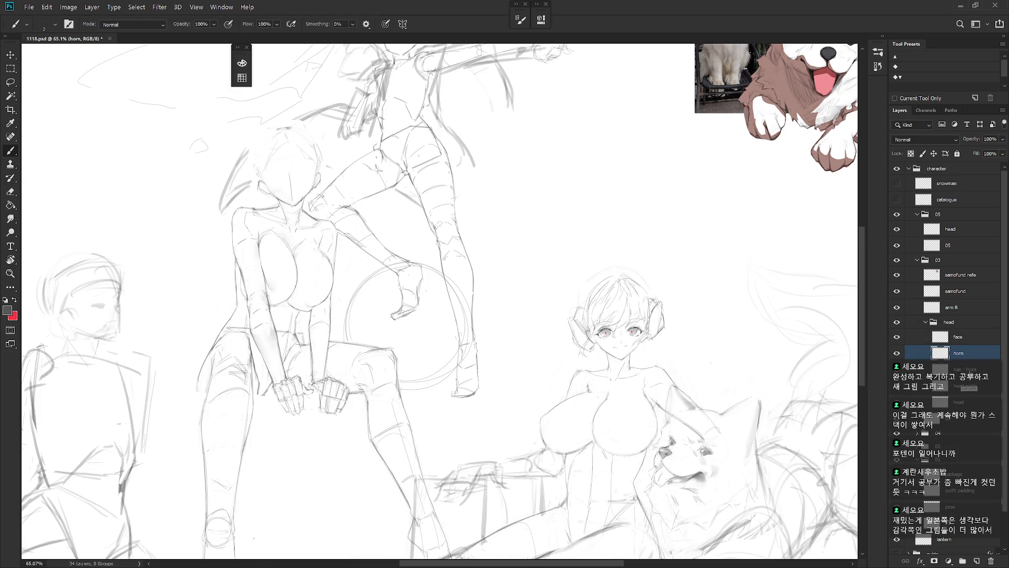
- Create a new layer named 'hair- back'
key(ctrl+shift+n)
text(hair)
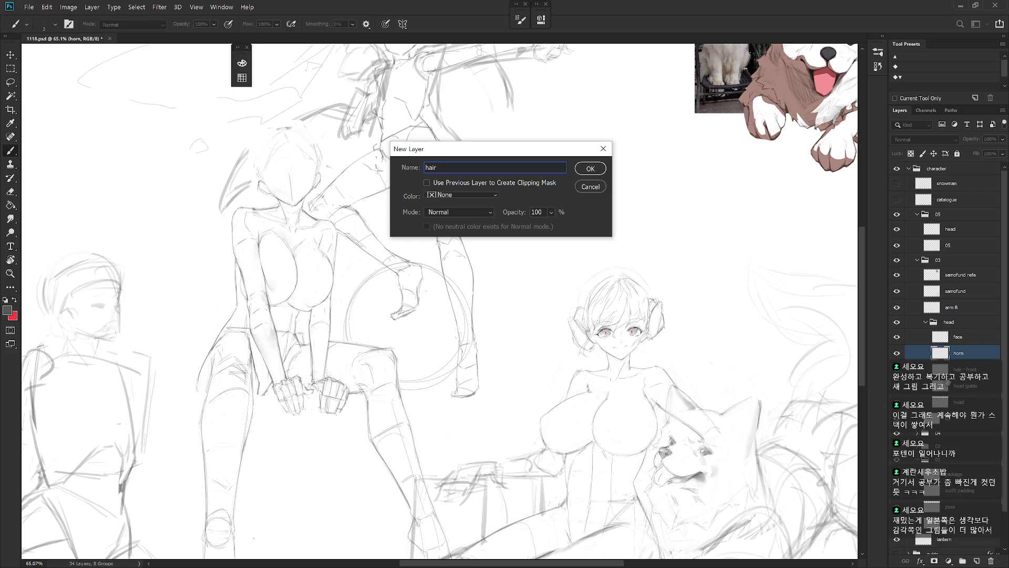
text(- back)
key(Return)
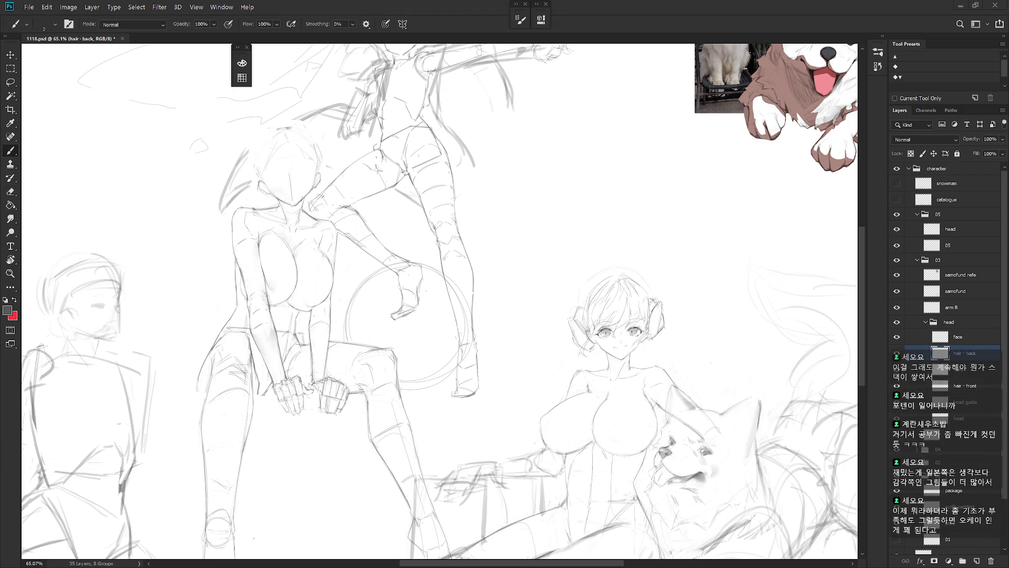
- Add strokes along the top and right of the hair and draw the ear outline
drag(662, 291, 684, 291)
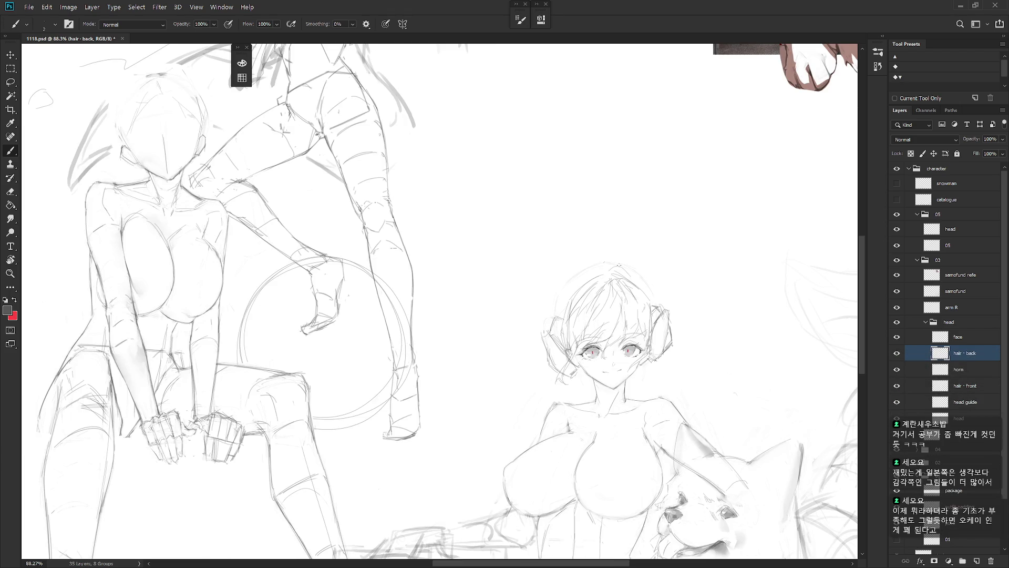
drag(594, 267, 625, 258)
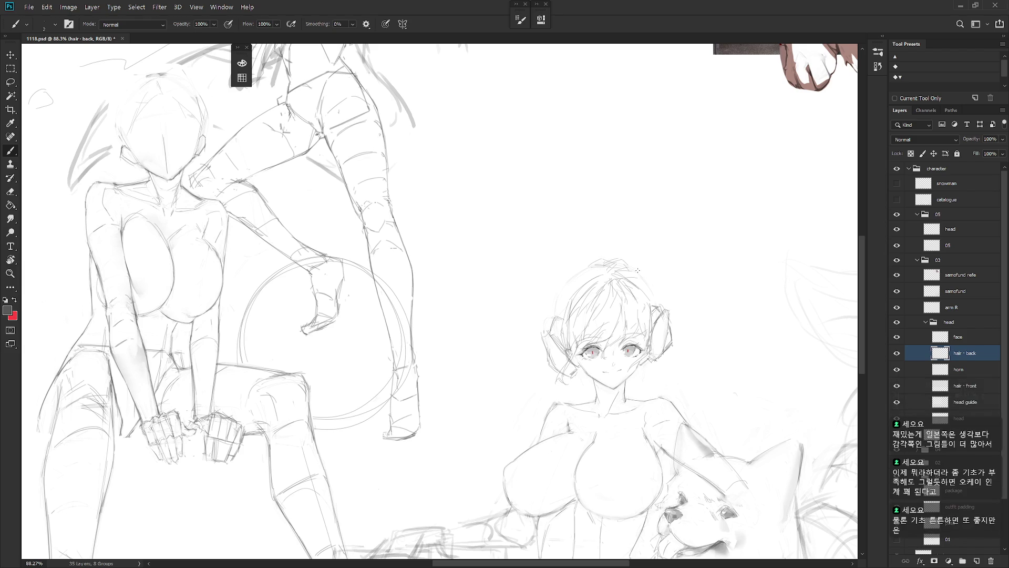
drag(645, 280, 653, 298)
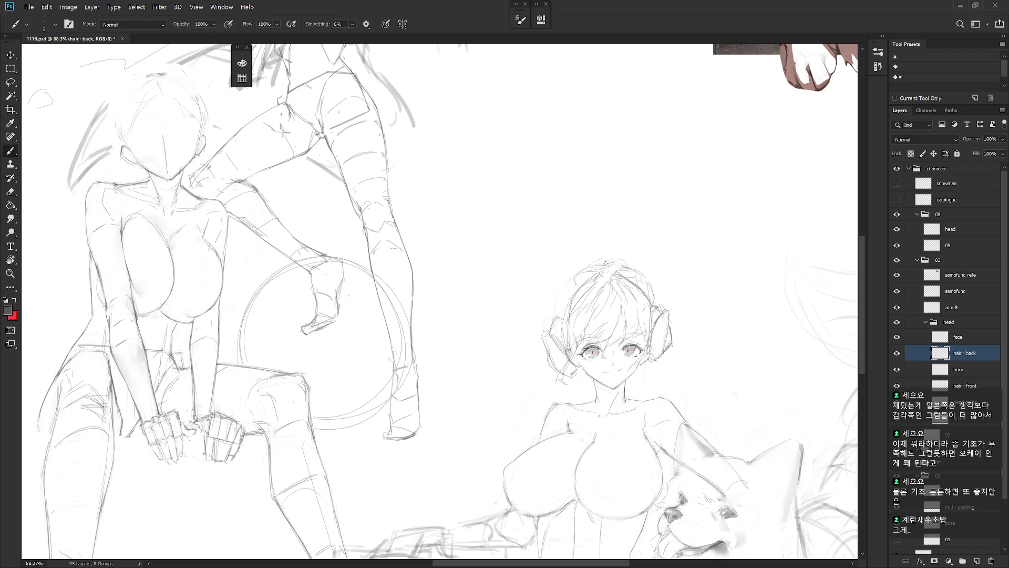
mouse_move(642, 268)
mouse_down()
mouse_move(678, 285)
mouse_move(672, 304)
mouse_up()
key(ctrl+z)
mouse_move(642, 270)
mouse_down()
mouse_move(694, 331)
mouse_move(633, 398)
mouse_up()
- Sketch light hair strands running from the head across the girl's shoulder
drag(717, 359, 559, 418)
key(l)
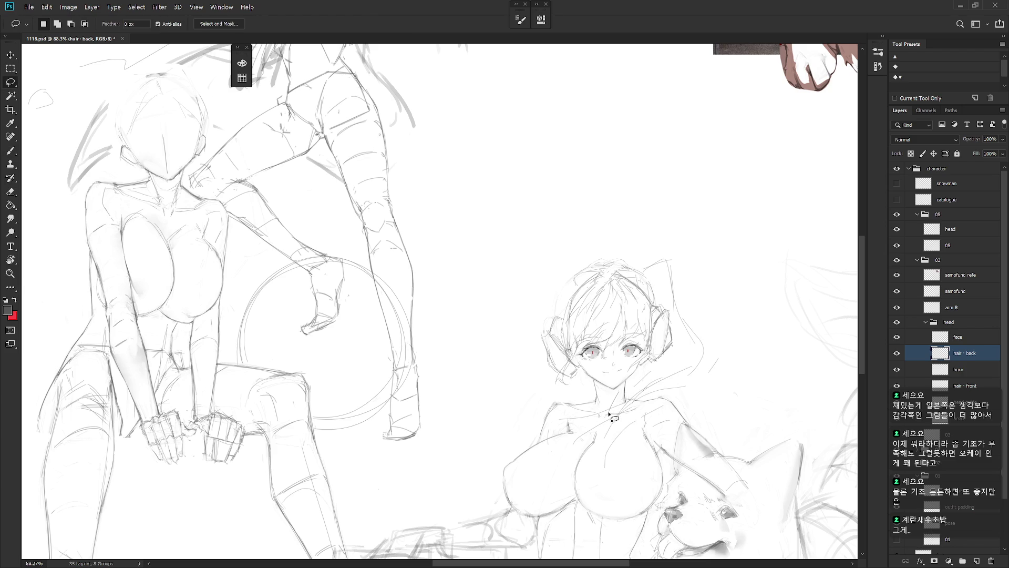
key(b)
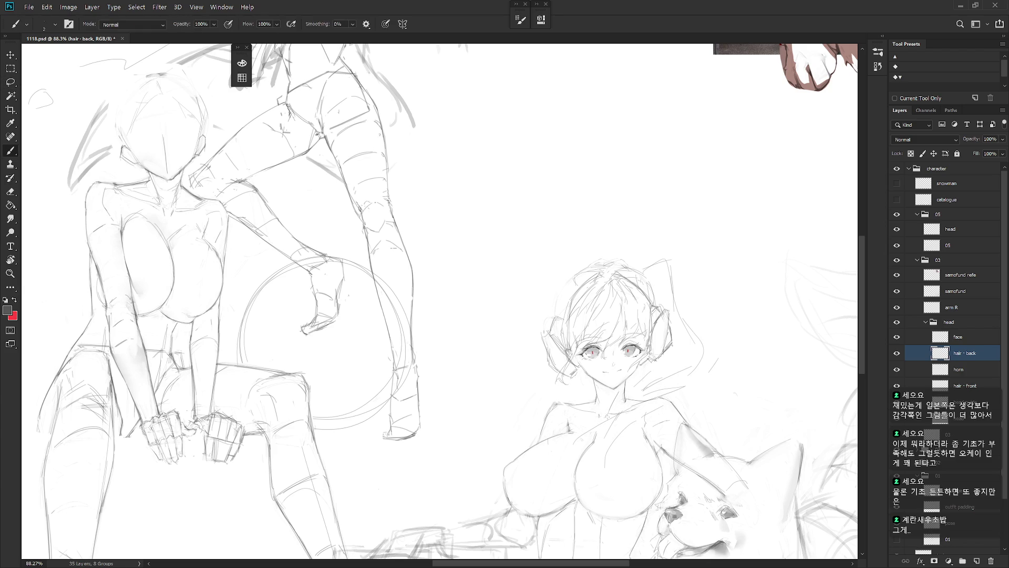
mouse_move(712, 356)
mouse_down()
mouse_move(615, 419)
mouse_move(621, 413)
mouse_up()
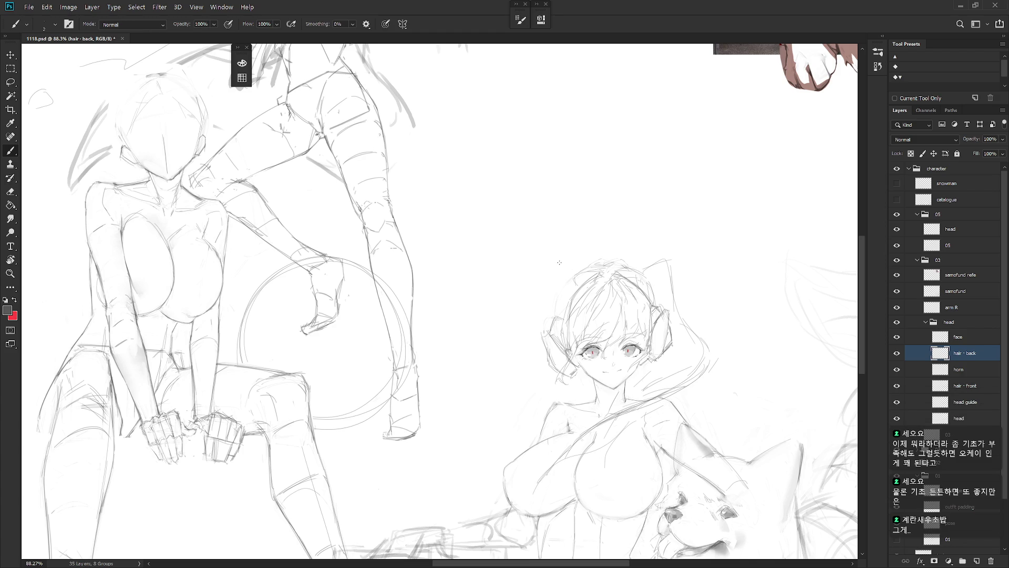
key(l)
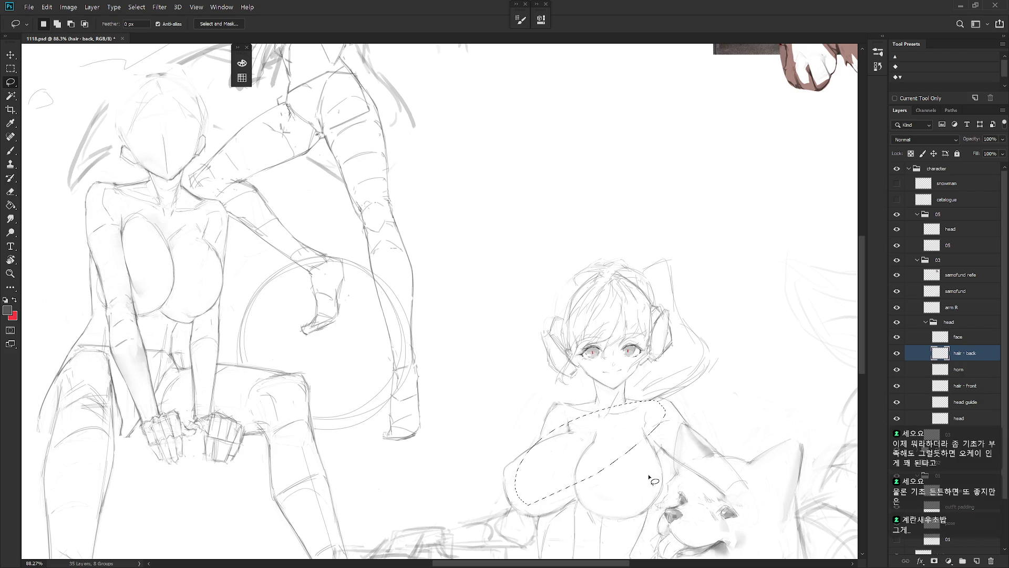
key(b)
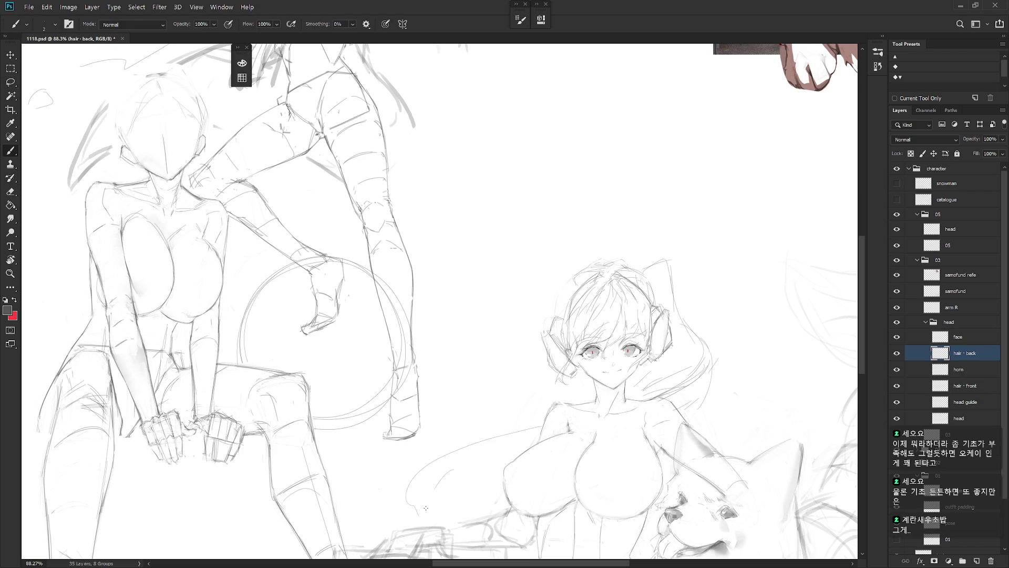
scroll(534, 503, down, 5)
drag(534, 503, 537, 402)
scroll(570, 381, up, 3)
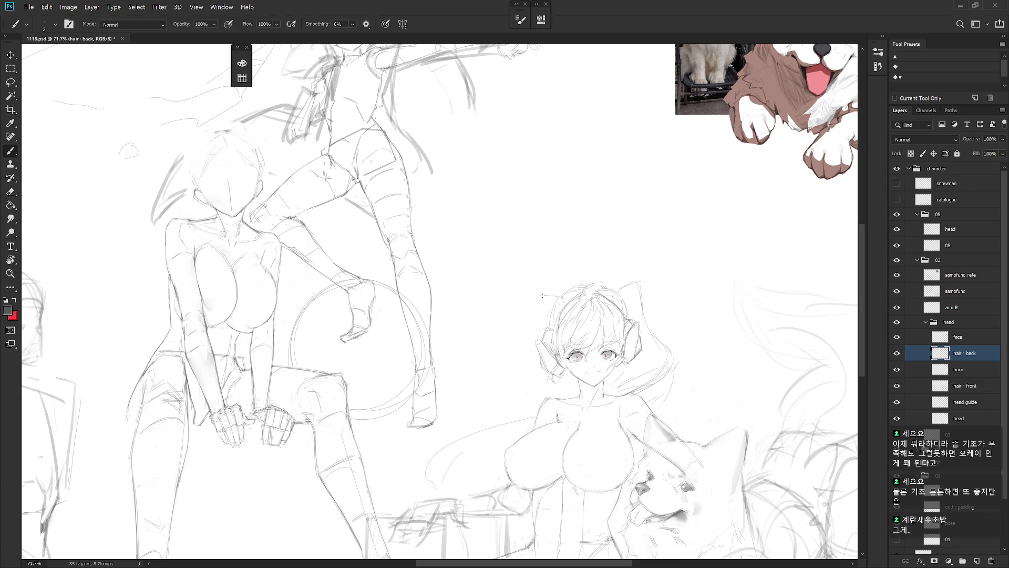
- Reinforce the left edge of the girl's hair with long strokes
mouse_move(543, 294)
mouse_down()
mouse_move(538, 321)
mouse_move(496, 389)
mouse_move(442, 434)
mouse_up()
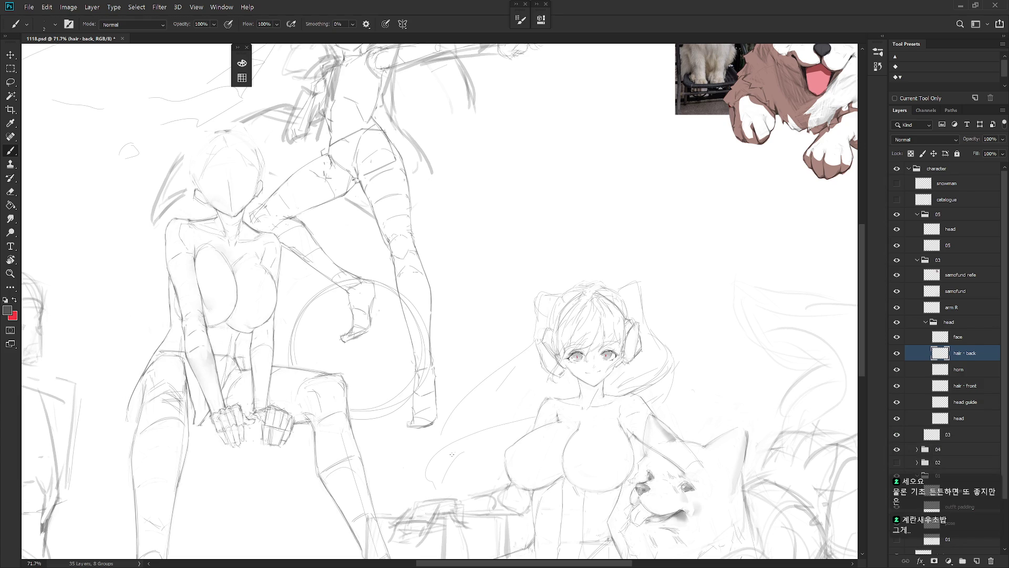
drag(521, 389, 495, 408)
mouse_move(537, 294)
mouse_down()
mouse_move(515, 386)
mouse_move(396, 492)
mouse_up()
drag(484, 463, 551, 385)
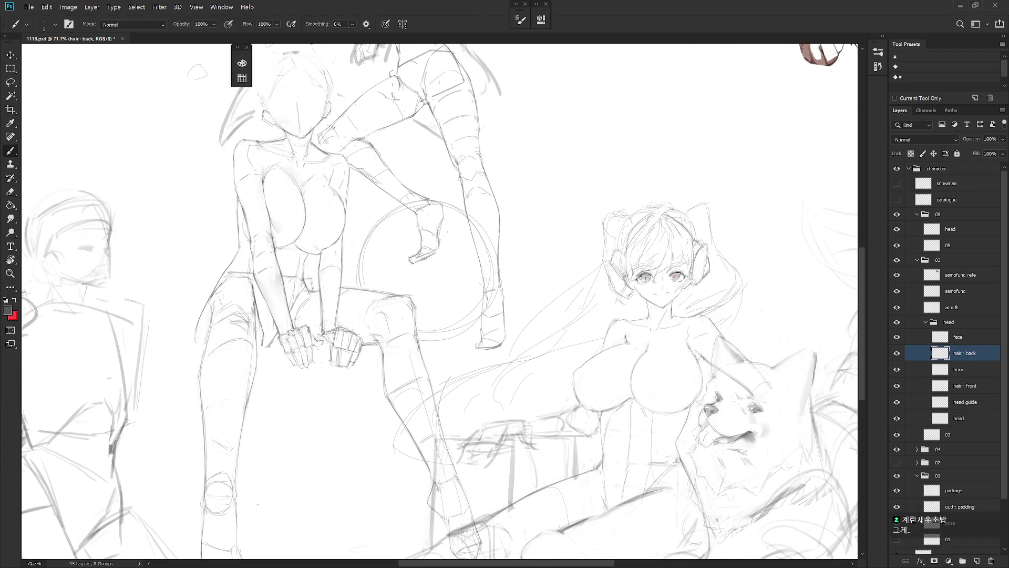
scroll(747, 393, down, 5)
scroll(748, 319, up, 5)
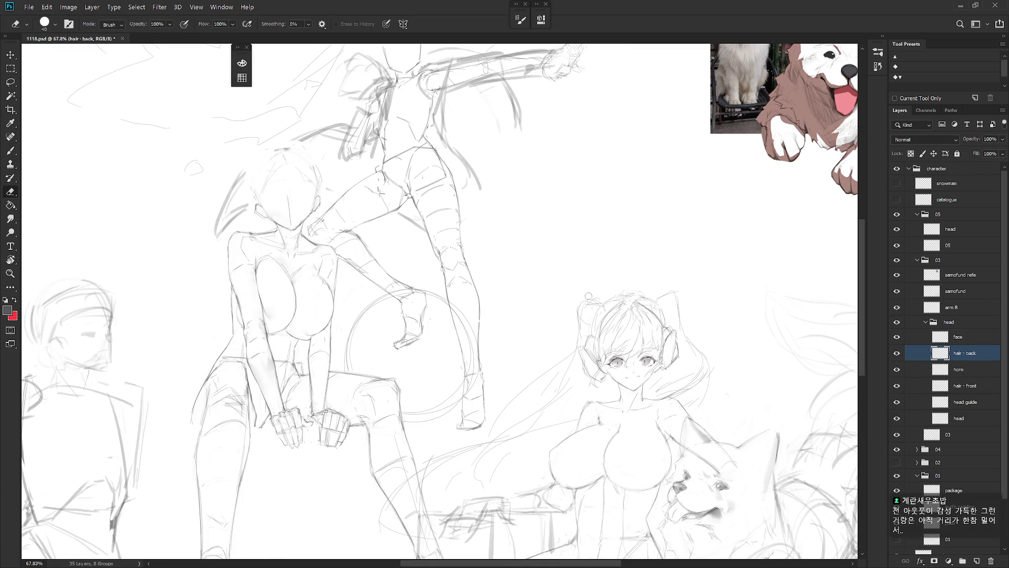
- Draw the long right twin tail flowing out from the head
key(e)
key(b)
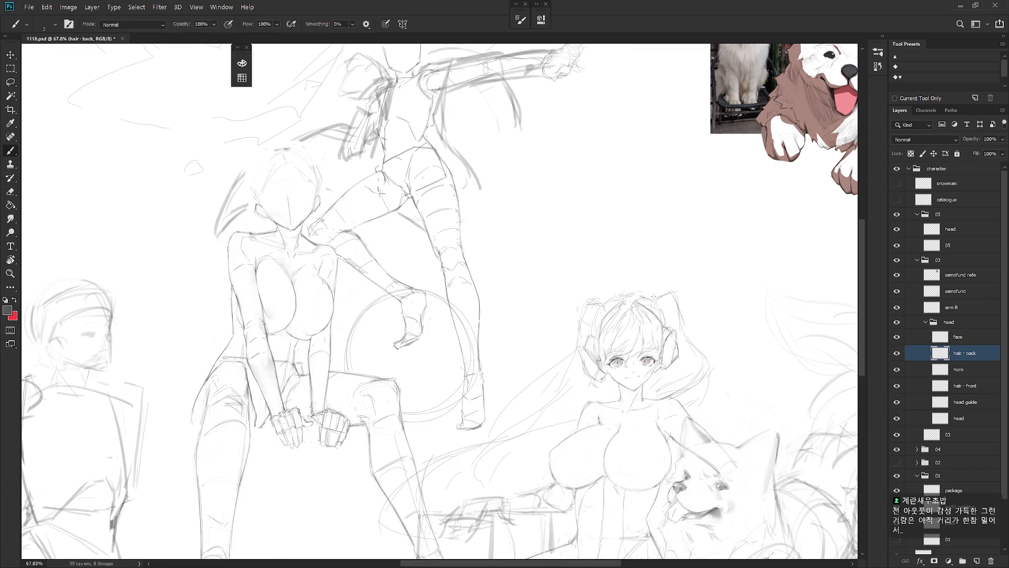
mouse_move(673, 296)
mouse_down()
mouse_move(678, 333)
mouse_move(702, 368)
mouse_up()
scroll(704, 377, down, 5)
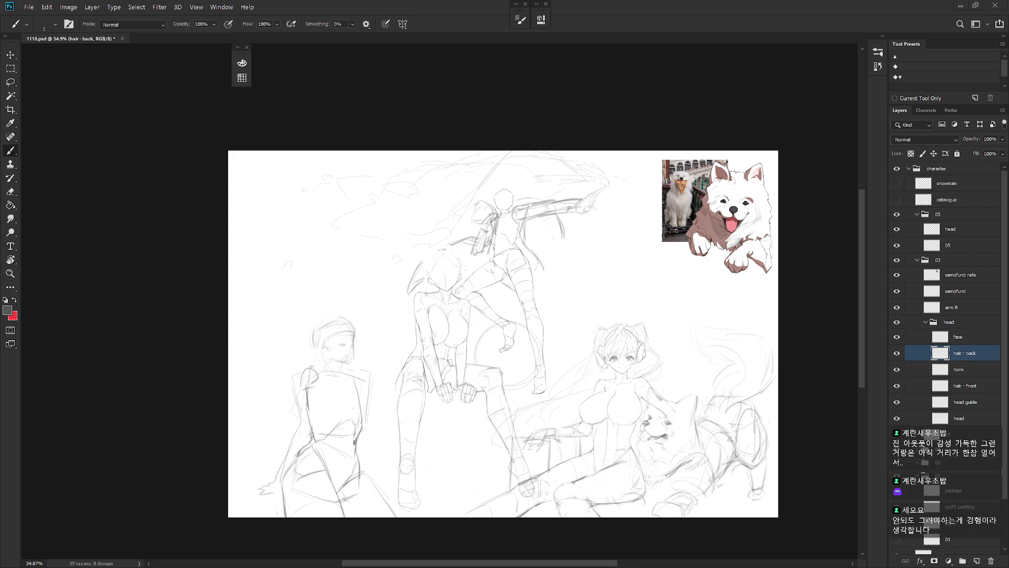
- Lasso and clear the stray strokes beside the girl's neck
scroll(637, 361, up, 5)
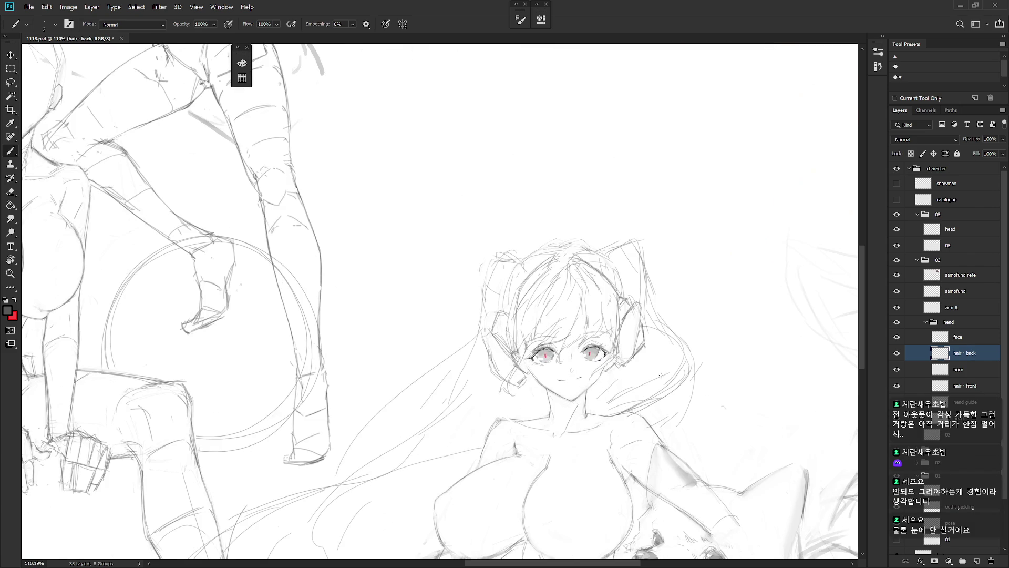
key(l)
mouse_move(597, 420)
mouse_down()
mouse_move(675, 372)
mouse_move(607, 444)
mouse_up()
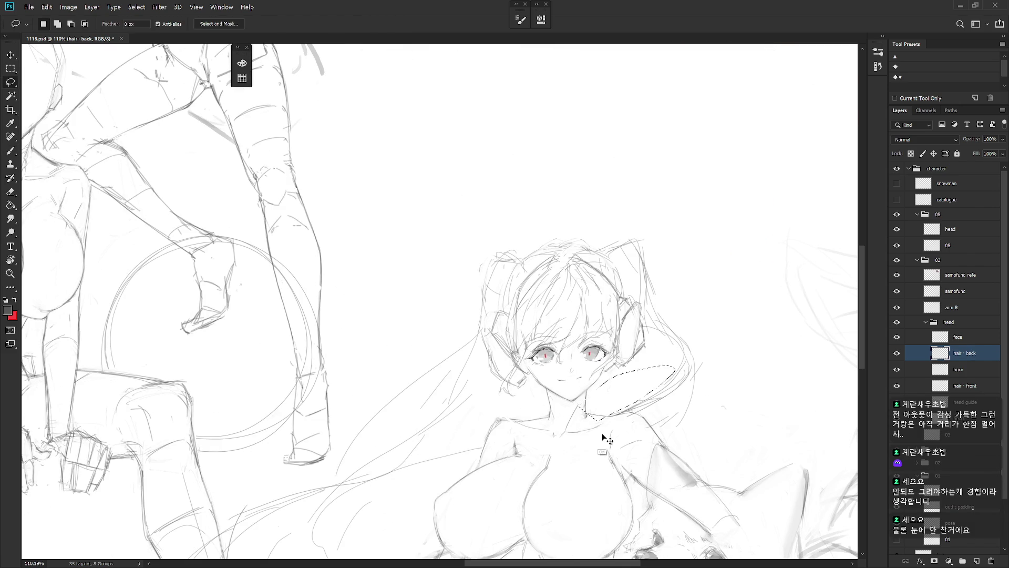
key(b)
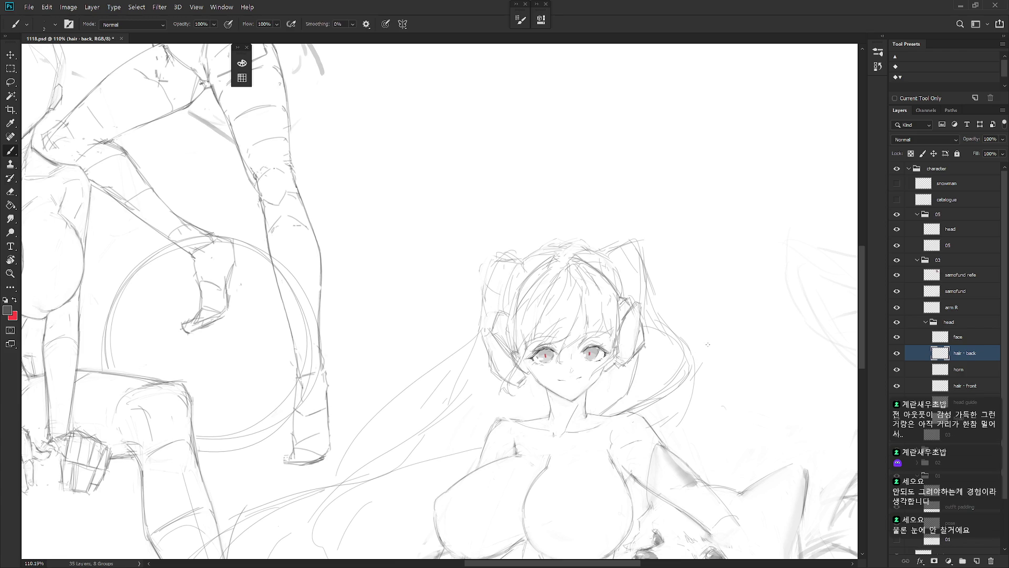
key(e)
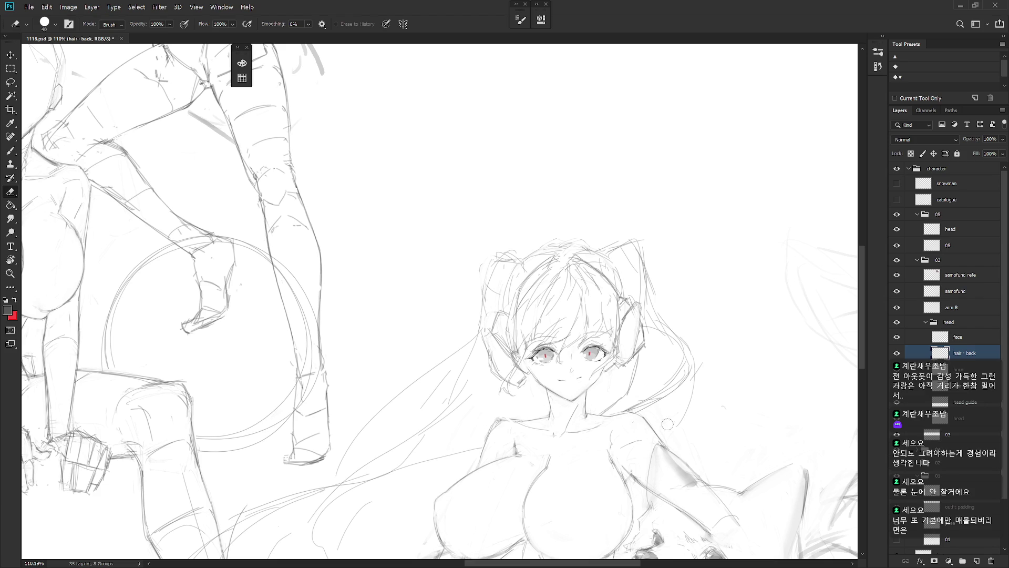
- Extend the ponytail curve down right of the face and view the whole page
key(b)
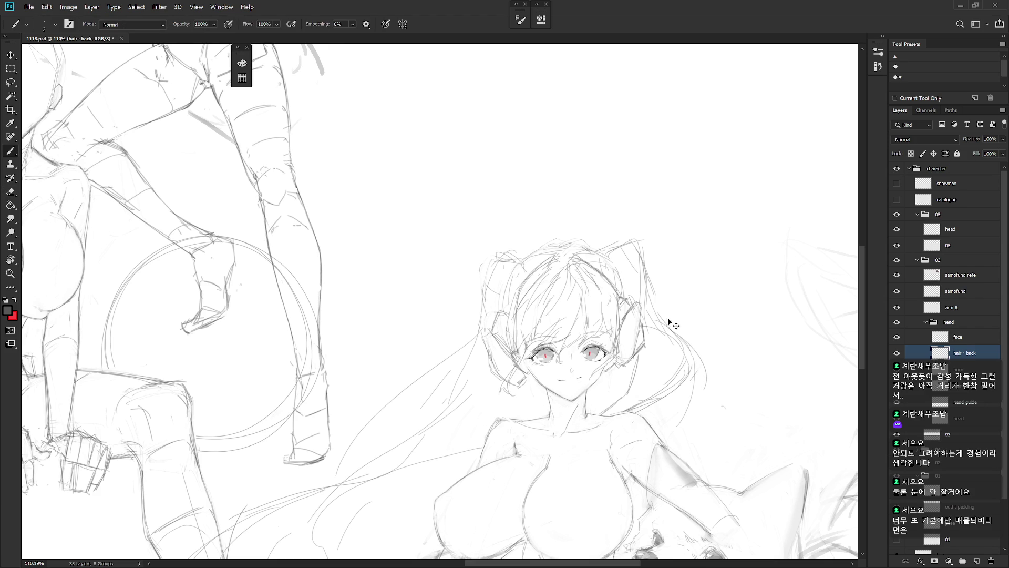
drag(701, 381, 670, 433)
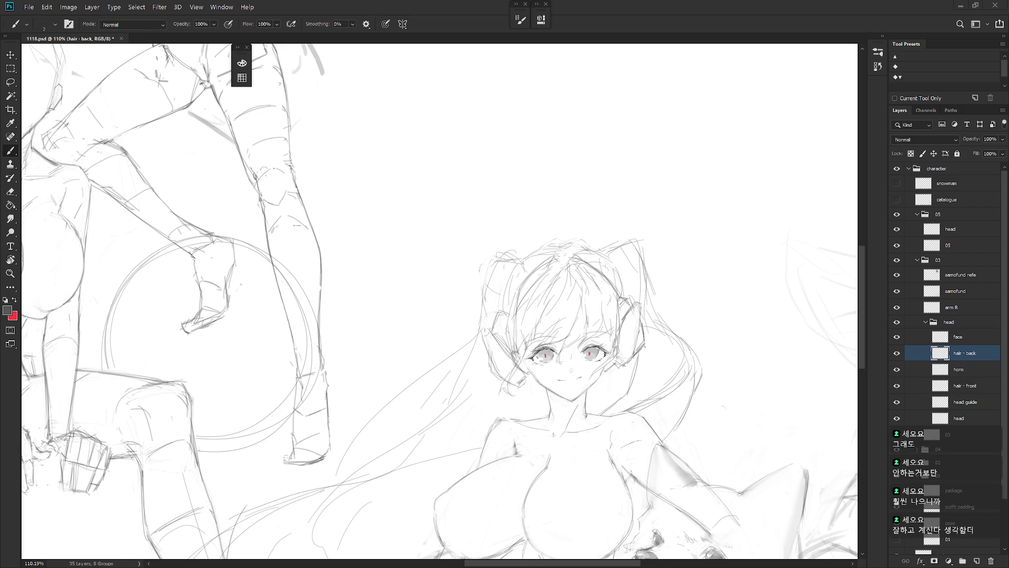
mouse_move(739, 405)
mouse_down()
mouse_move(635, 364)
mouse_move(618, 378)
mouse_up()
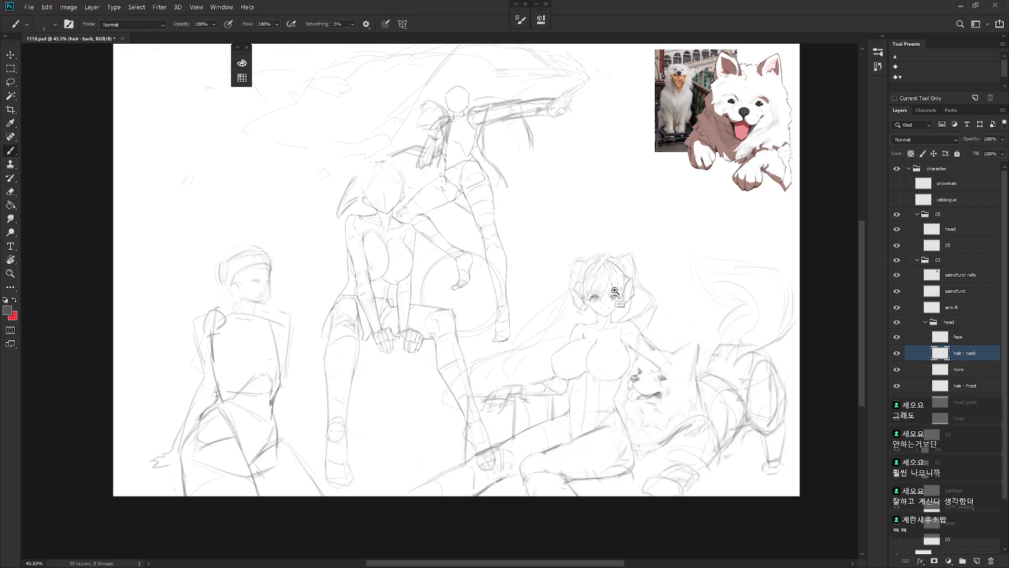
- On the hair - front layer, hatch grey pencil shading over the seated girl's upper-left bangs
mouse_move(620, 305)
mouse_down()
mouse_move(600, 268)
mouse_move(616, 313)
mouse_up()
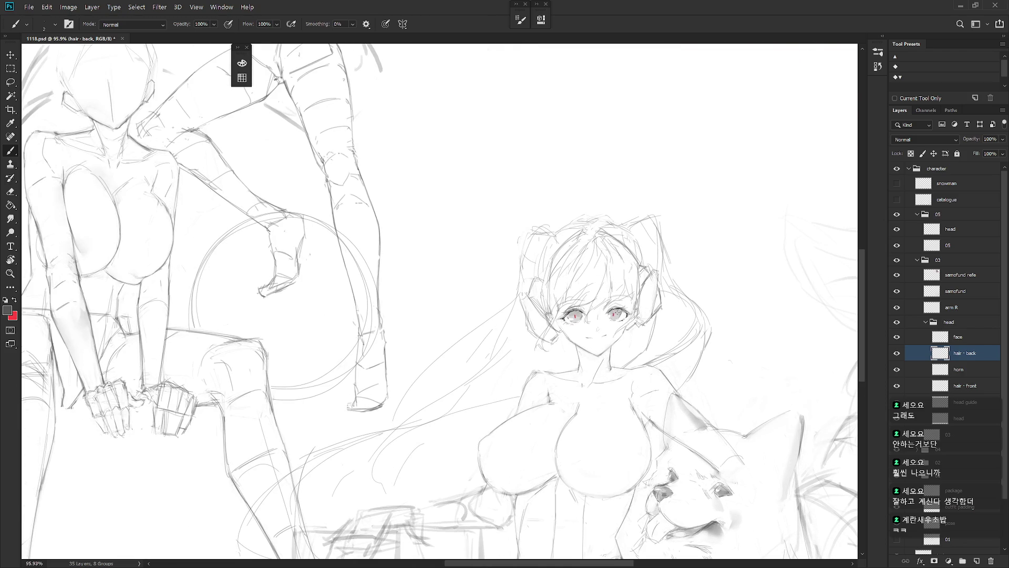
click(975, 386)
key(e)
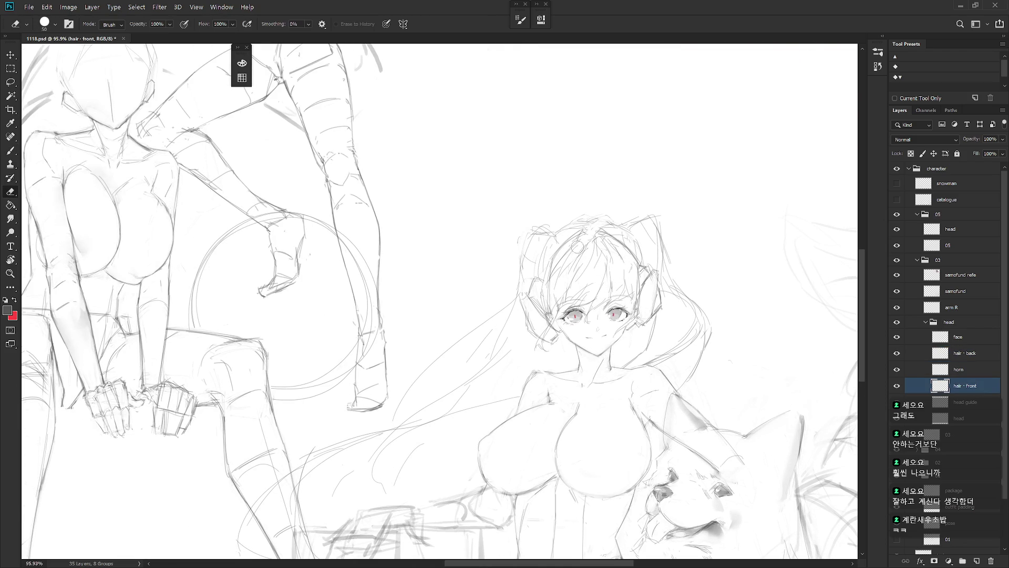
key(b)
mouse_move(556, 257)
mouse_down()
mouse_move(552, 274)
mouse_move(581, 249)
mouse_move(573, 276)
mouse_move(554, 285)
mouse_move(584, 279)
mouse_move(612, 249)
mouse_move(617, 265)
mouse_move(594, 280)
mouse_move(620, 269)
mouse_up()
key(ctrl+z)
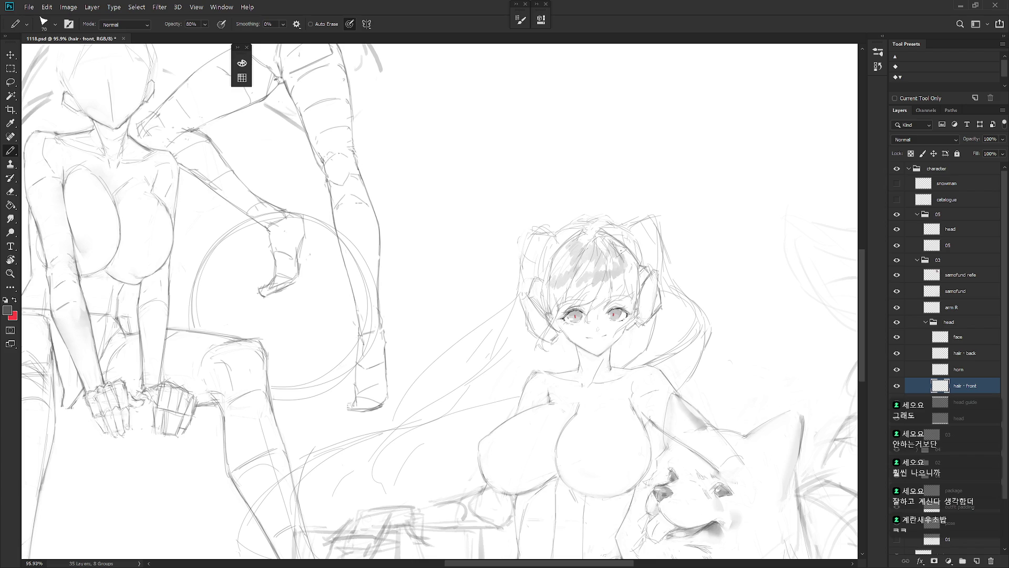
- Lighten and then undo the grey hatching on the bangs
key(e)
mouse_move(570, 249)
mouse_down()
mouse_move(560, 263)
mouse_move(581, 253)
mouse_move(583, 271)
mouse_move(626, 259)
mouse_move(563, 273)
mouse_up()
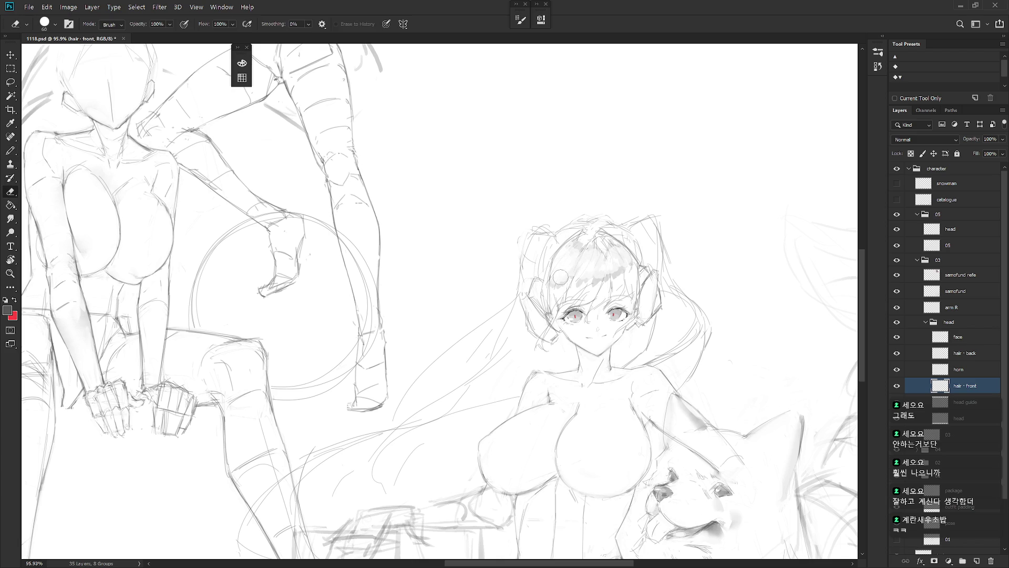
key(b)
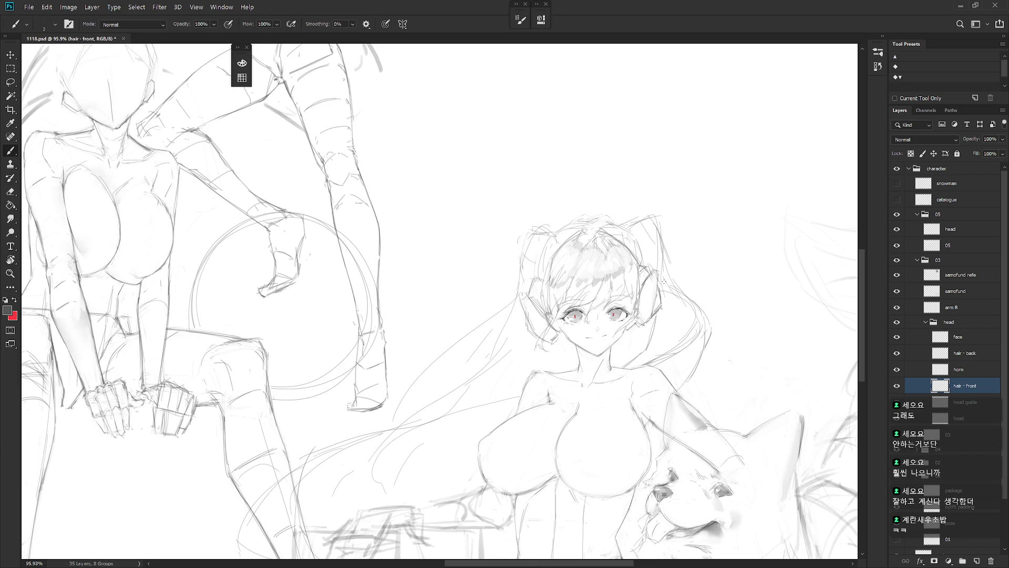
key(ctrl+z)
key(ctrl+z)
key(ctrl+z)
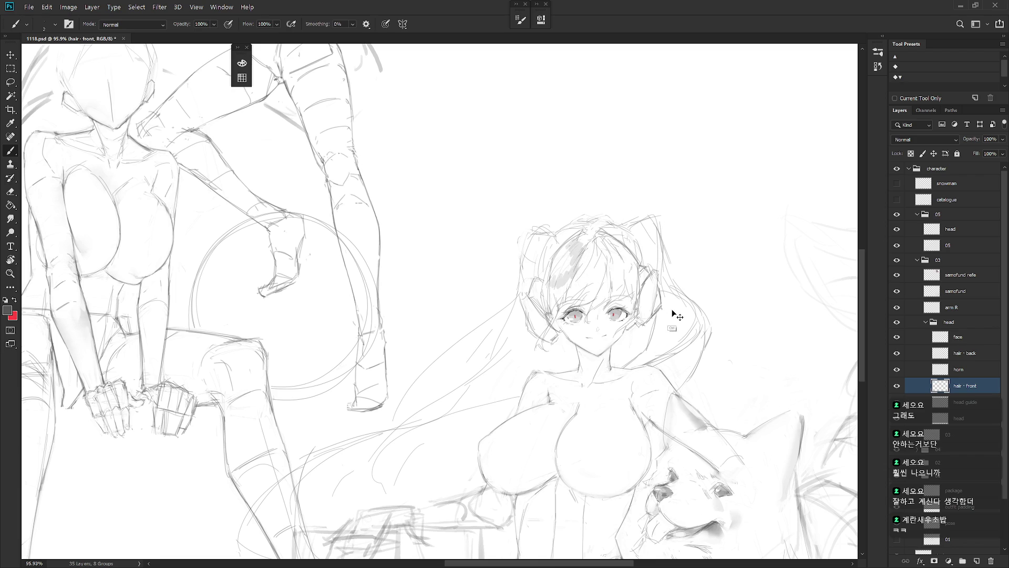
key(ctrl+z)
key(e)
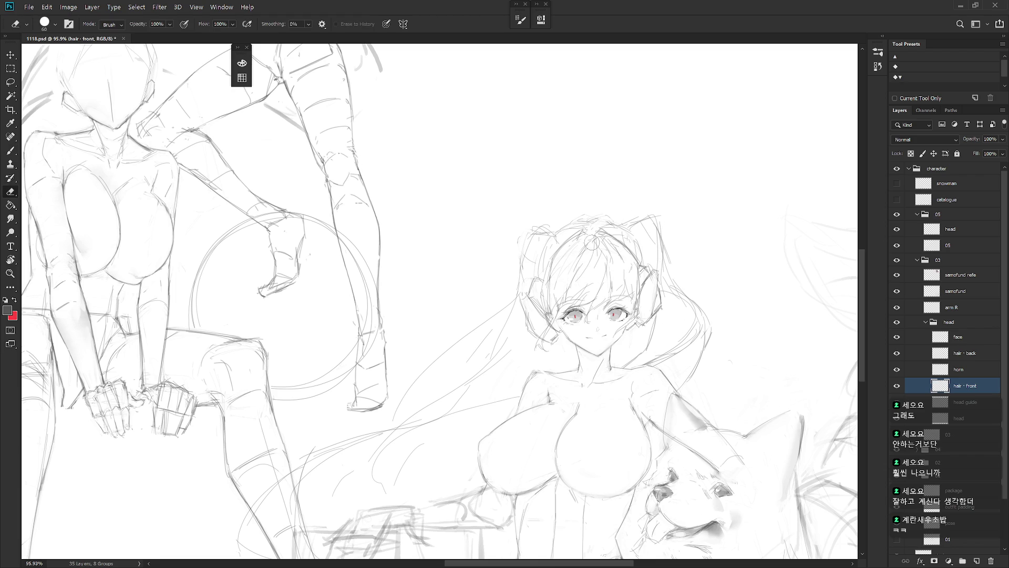
key(b)
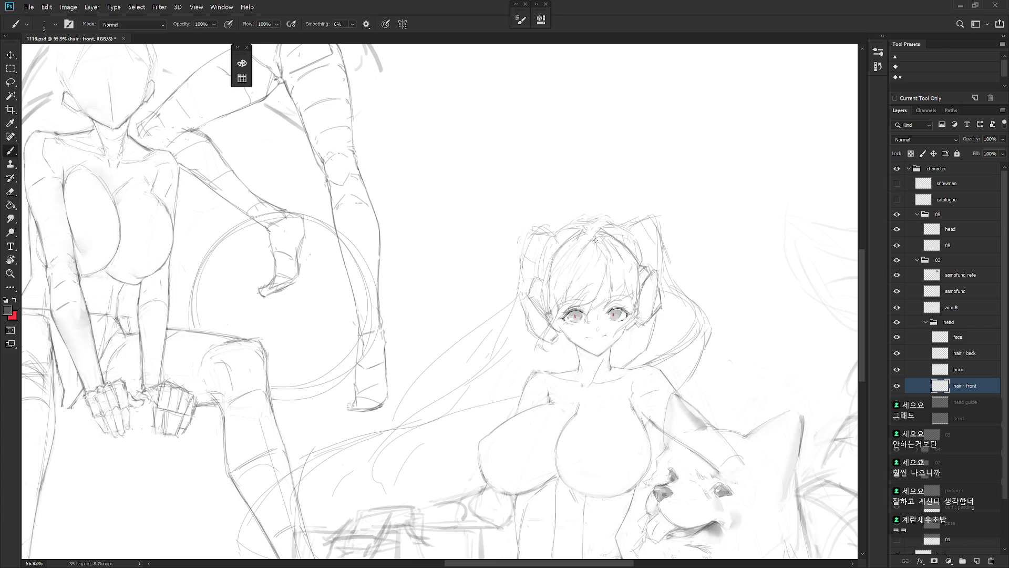
- Draw a single strand line down through the bangs
drag(579, 259, 576, 277)
key(e)
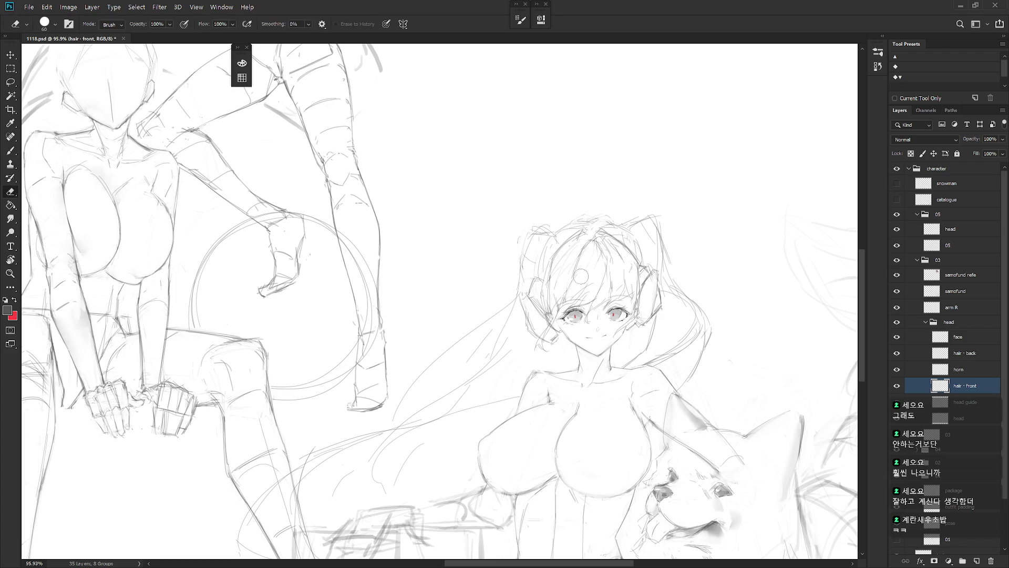
key(b)
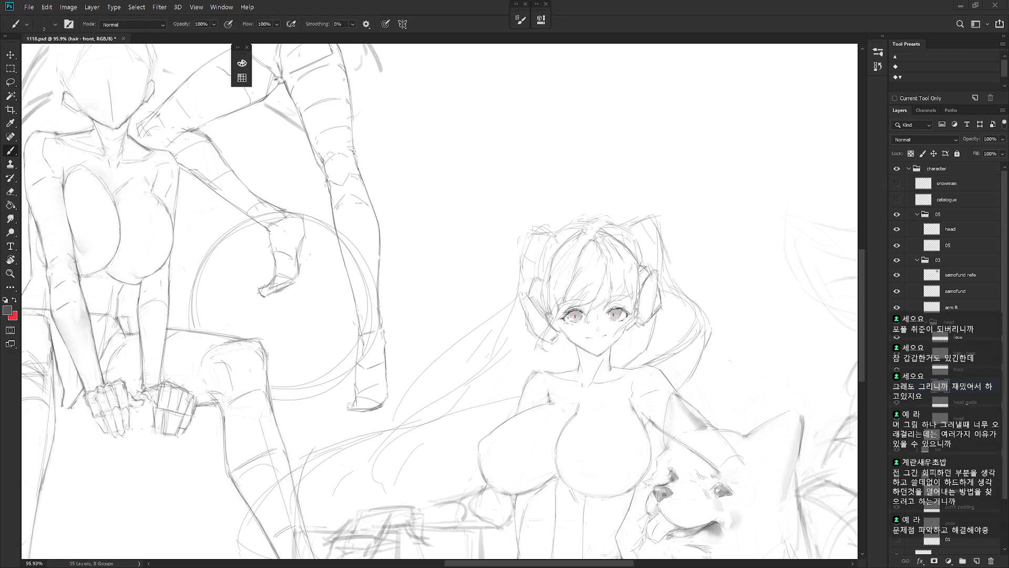
scroll(658, 320, up, 3)
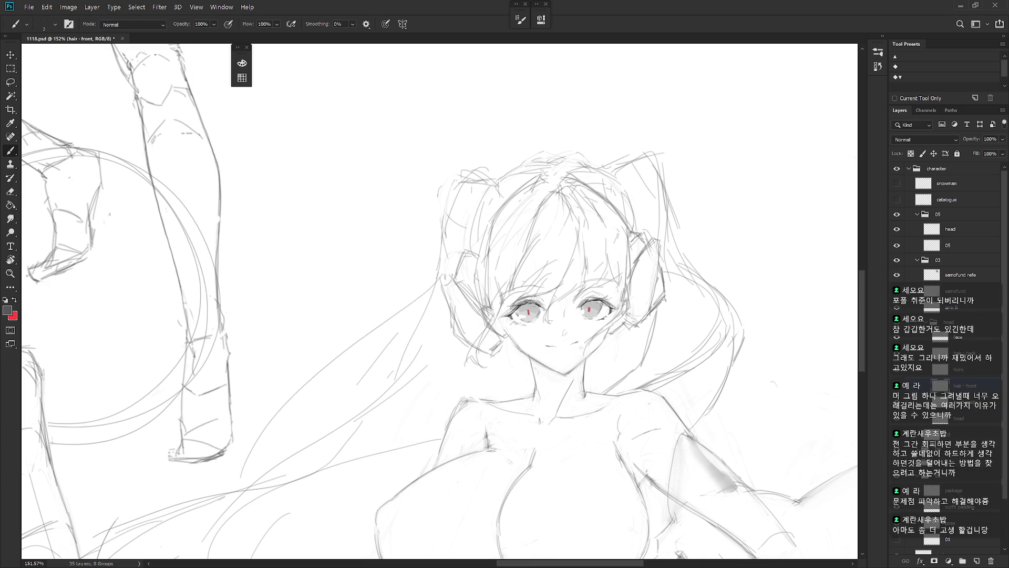
- Darken the hair curl beside the girl's left eye with pencil strokes, undoing the excess marks
drag(594, 336, 628, 315)
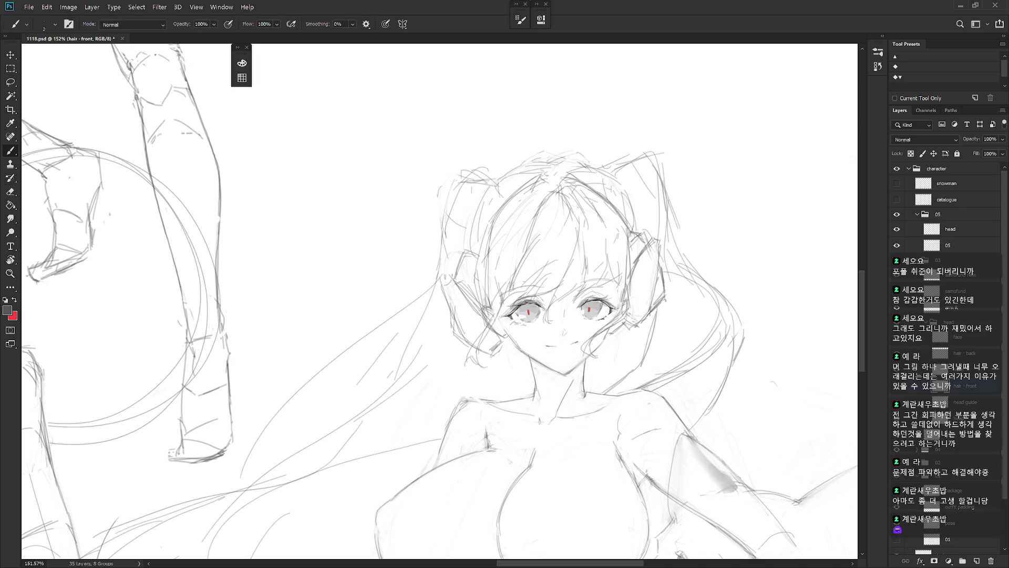
mouse_move(502, 304)
mouse_down()
mouse_move(472, 353)
mouse_move(486, 339)
mouse_move(481, 347)
mouse_up()
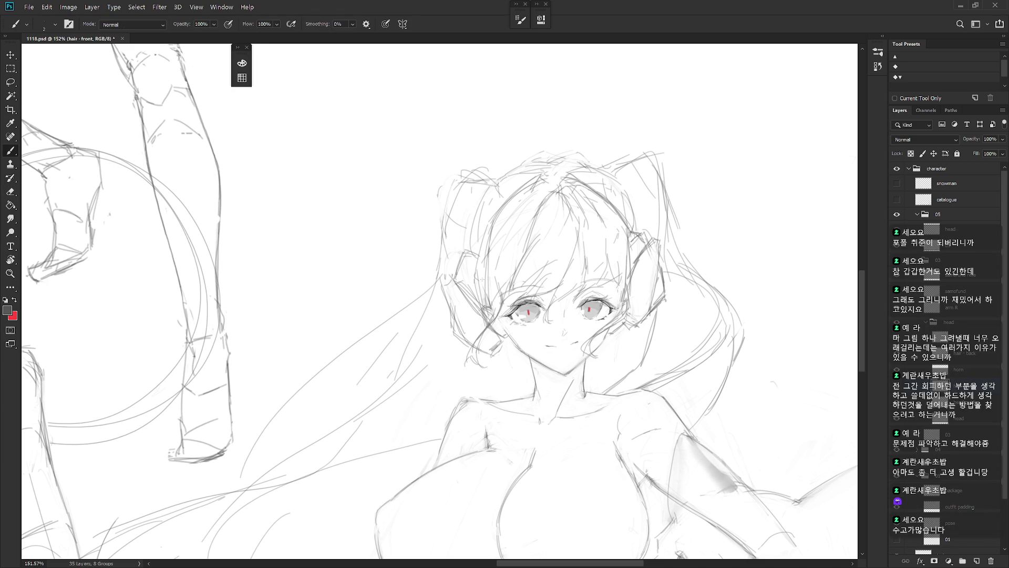
key(e)
mouse_move(494, 273)
mouse_down()
mouse_move(478, 295)
mouse_move(492, 300)
mouse_move(474, 315)
mouse_move(494, 318)
mouse_up()
key(b)
key(ctrl+z)
- Erase the faint stray strokes from the hair curl
key(e)
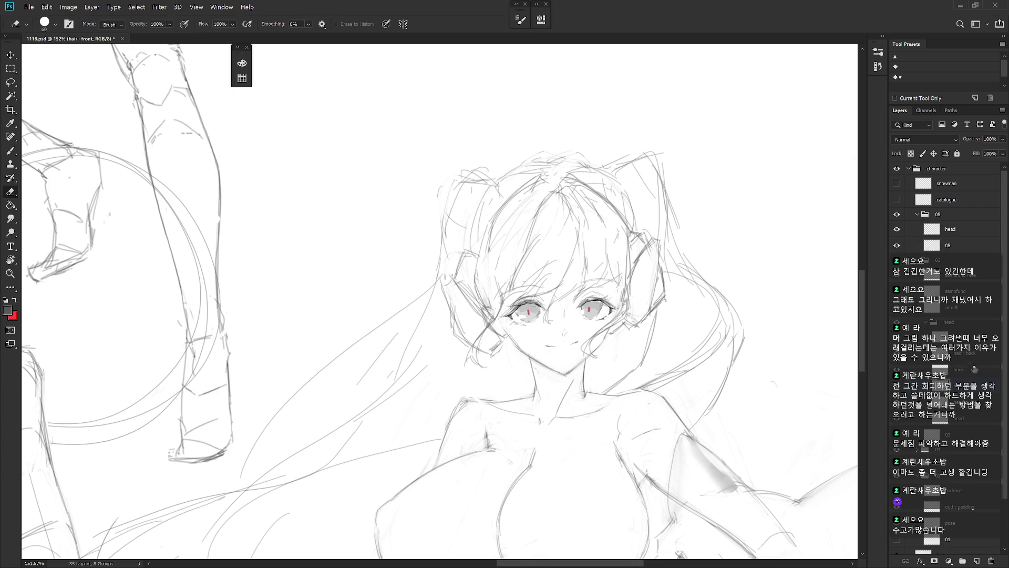
ctrl+click(489, 291)
drag(489, 291, 473, 297)
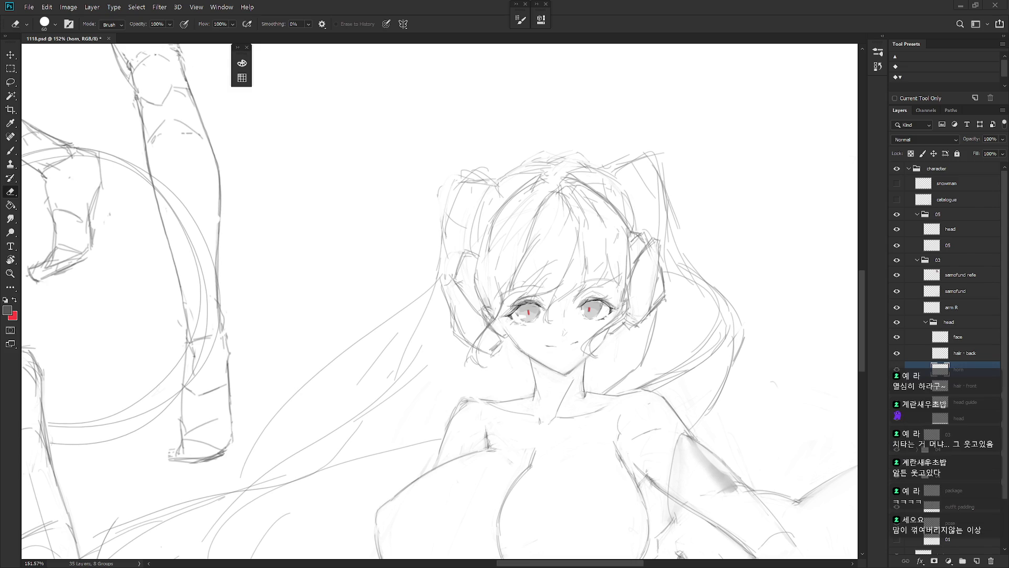
- Make the horn layer active and erase the old horn outline on the right of the head
click(959, 358)
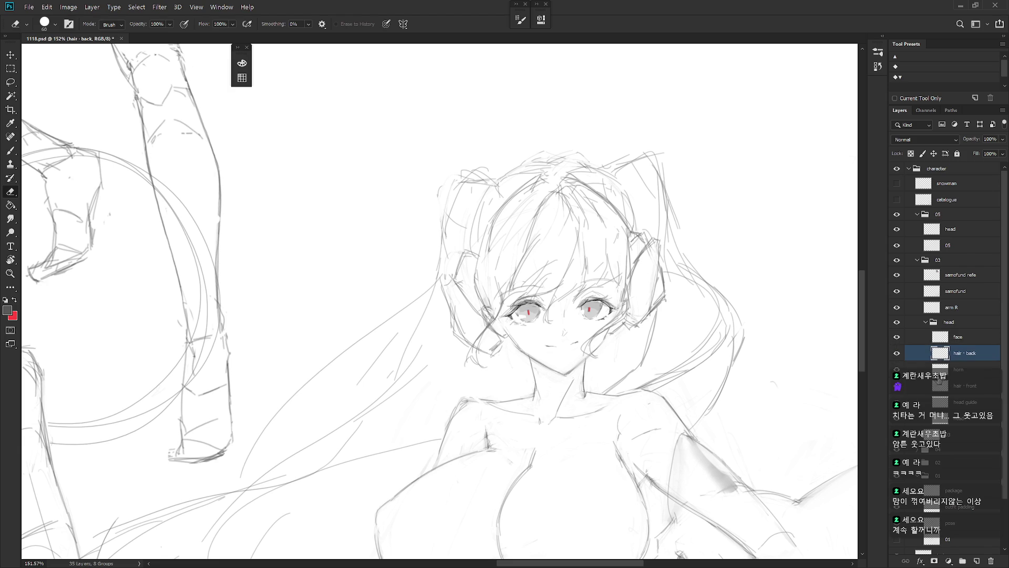
click(896, 369)
click(896, 369)
click(962, 369)
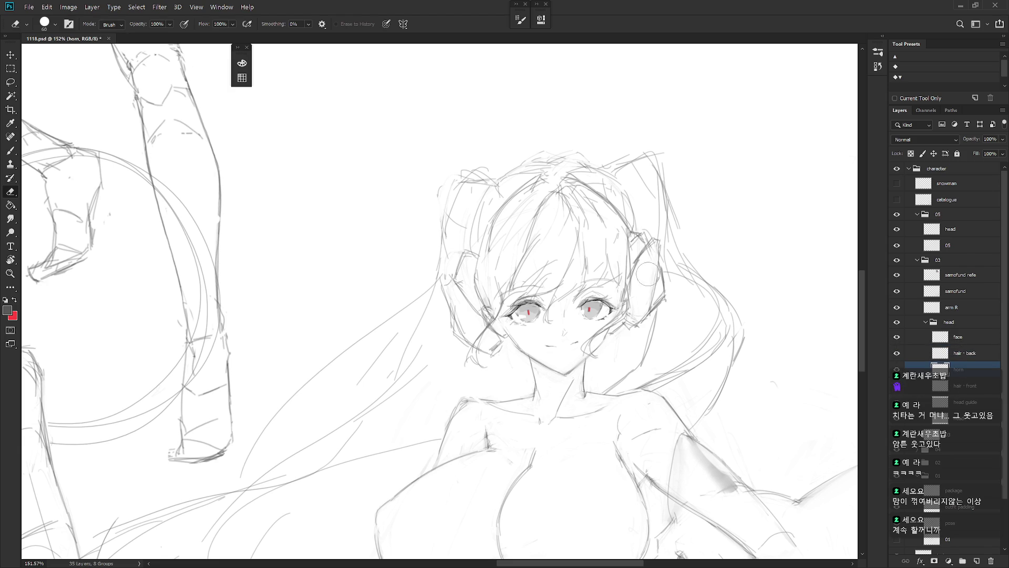
mouse_move(647, 274)
mouse_down()
mouse_move(657, 242)
mouse_move(636, 331)
mouse_move(651, 248)
mouse_move(657, 272)
mouse_up()
key(b)
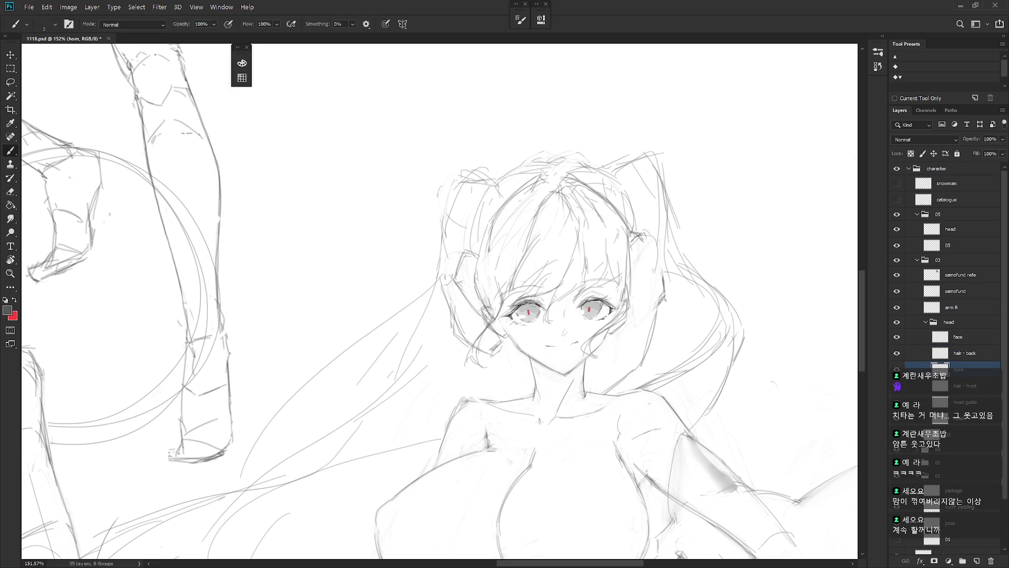
key(ctrl+z)
- Sketch the new pointed horn outline beside the right side of the head
mouse_move(642, 234)
mouse_down()
mouse_move(651, 276)
mouse_move(645, 242)
mouse_move(642, 291)
mouse_up()
mouse_move(640, 232)
mouse_down()
mouse_move(655, 260)
mouse_move(636, 321)
mouse_up()
drag(660, 269, 663, 288)
key(ctrl+z)
key(ctrl+z)
key(ctrl+z)
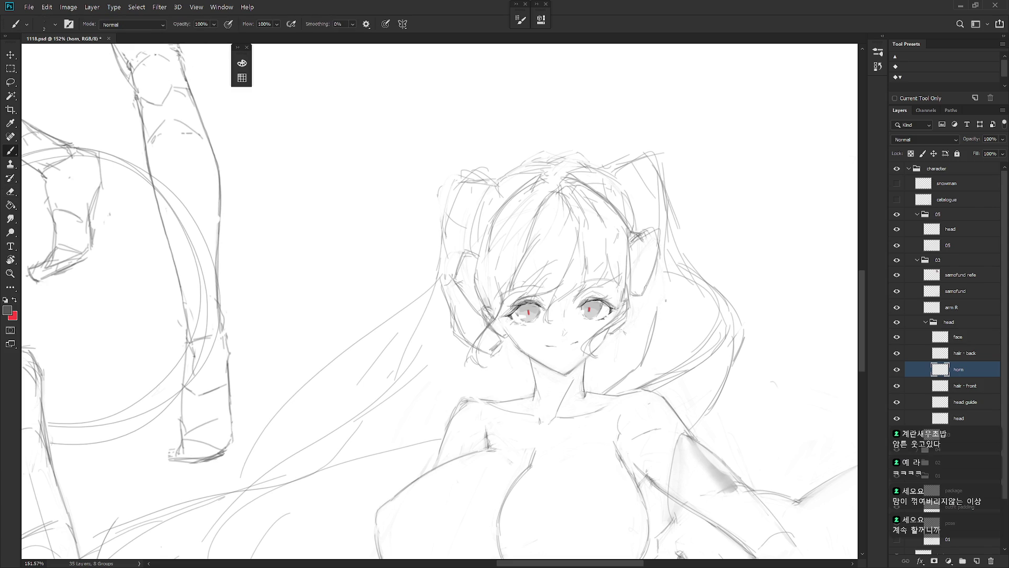
mouse_move(622, 328)
mouse_down()
mouse_move(638, 339)
mouse_move(654, 330)
mouse_up()
mouse_move(658, 270)
mouse_down()
mouse_move(629, 306)
mouse_move(650, 280)
mouse_move(662, 284)
mouse_up()
drag(664, 282, 654, 330)
mouse_move(658, 317)
mouse_down()
mouse_move(650, 332)
mouse_move(640, 329)
mouse_move(651, 331)
mouse_move(647, 316)
mouse_up()
- Refine the horn with faint detail strokes and base marks, and erase lines near the left hair
key(e)
key(b)
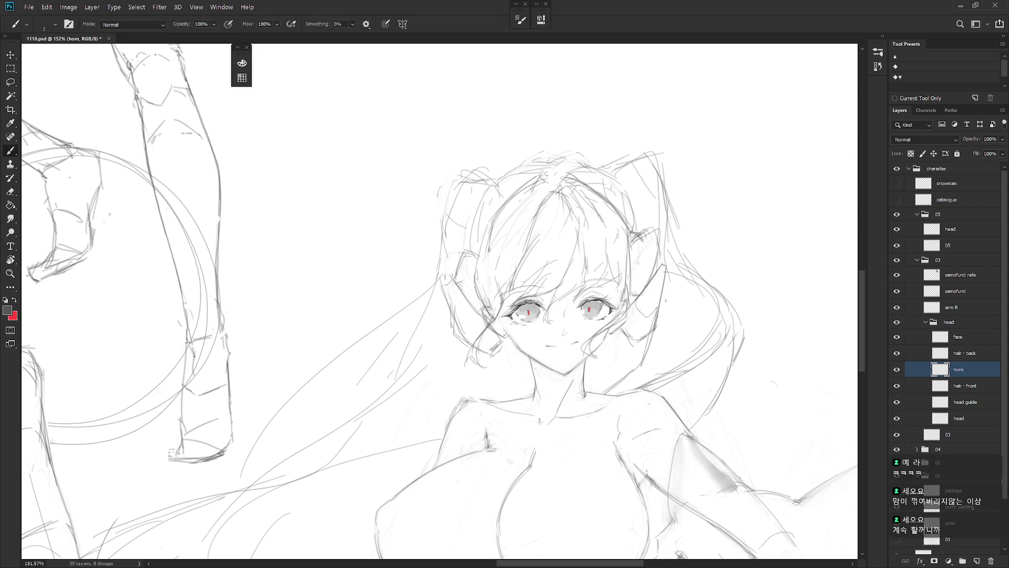
mouse_move(629, 259)
mouse_down()
mouse_move(652, 277)
mouse_move(651, 244)
mouse_move(640, 267)
mouse_move(641, 257)
mouse_up()
key(ctrl+z)
key(ctrl+z)
mouse_move(630, 241)
mouse_down()
mouse_move(658, 231)
mouse_move(644, 276)
mouse_up()
key(ctrl+z)
drag(636, 258, 648, 258)
mouse_move(635, 316)
mouse_down()
mouse_move(631, 332)
mouse_move(641, 321)
mouse_up()
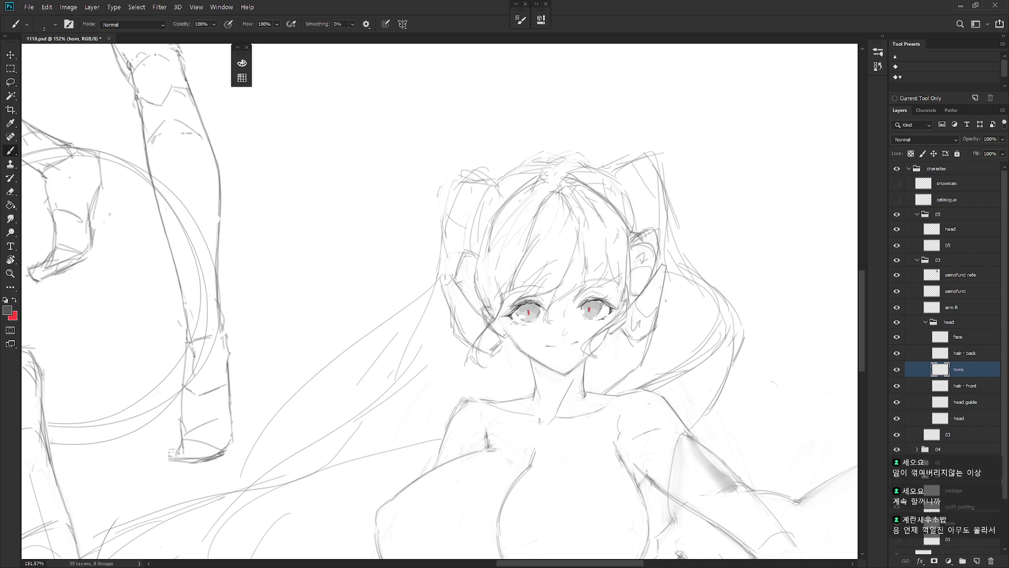
key(e)
mouse_move(476, 232)
mouse_down()
mouse_move(460, 284)
mouse_move(452, 256)
mouse_move(459, 279)
mouse_up()
key(b)
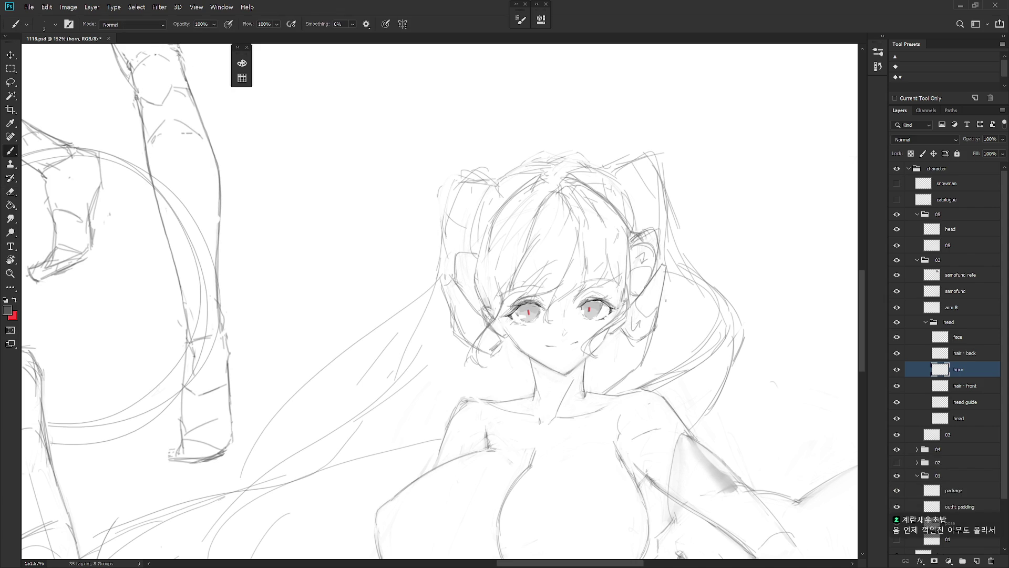
- Lasso the old left horn and clear it from the sketch
key(l)
mouse_move(503, 362)
mouse_down()
mouse_move(469, 297)
mouse_move(469, 387)
mouse_up()
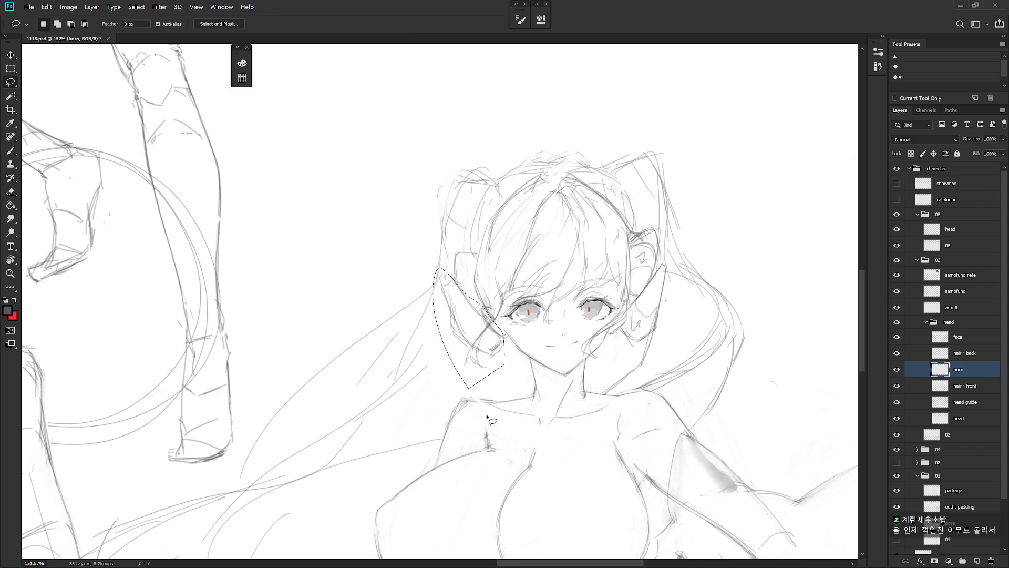
key(ctrl+d)
key(b)
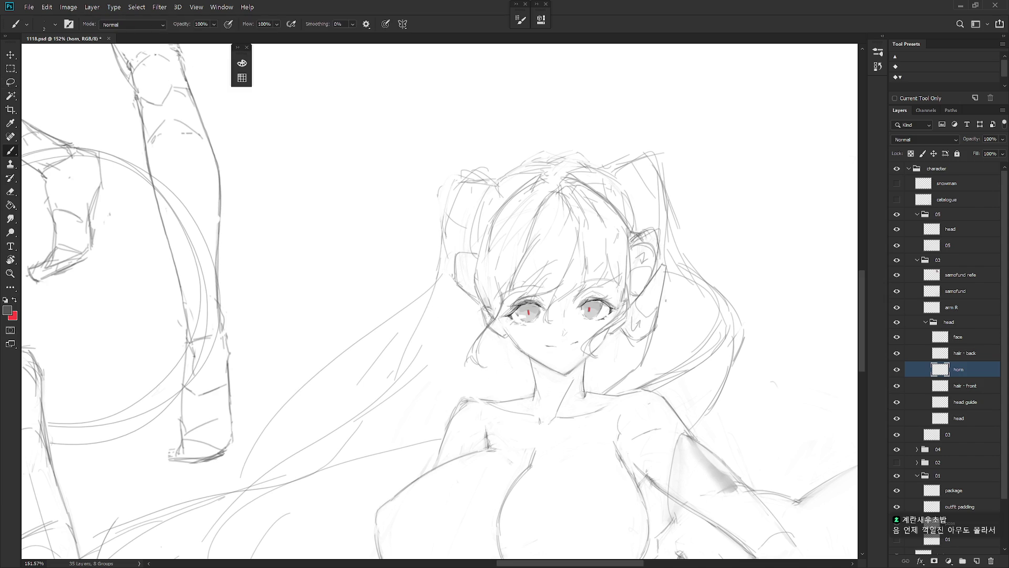
- Sketch a new horn outline left of the head, near the ear
drag(472, 285, 462, 268)
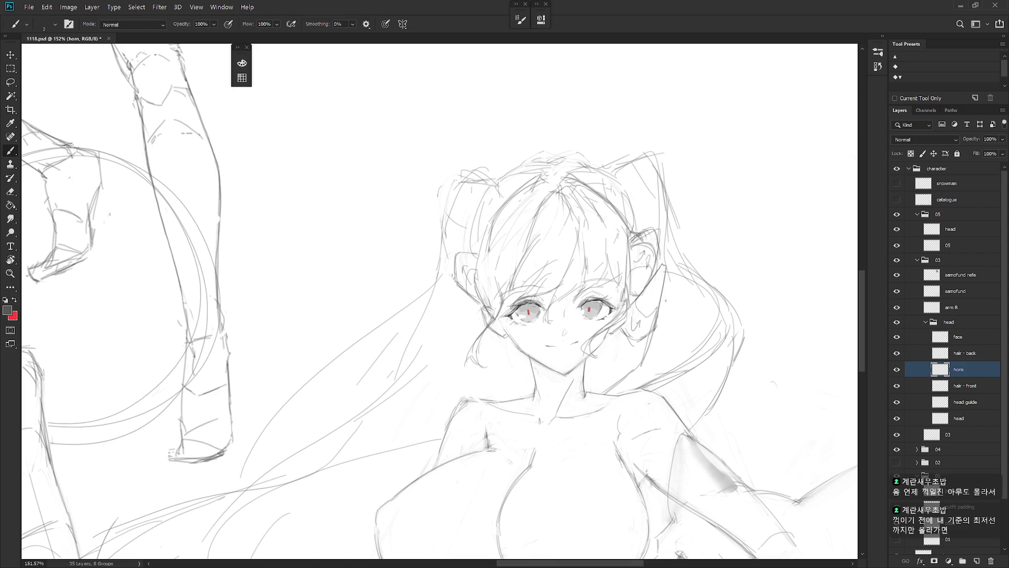
drag(464, 293, 477, 318)
mouse_move(453, 315)
mouse_down()
mouse_move(484, 348)
mouse_move(454, 315)
mouse_move(506, 345)
mouse_up()
- Undo part of the new horn strokes and add a stroke near the left cheek
key(ctrl+z)
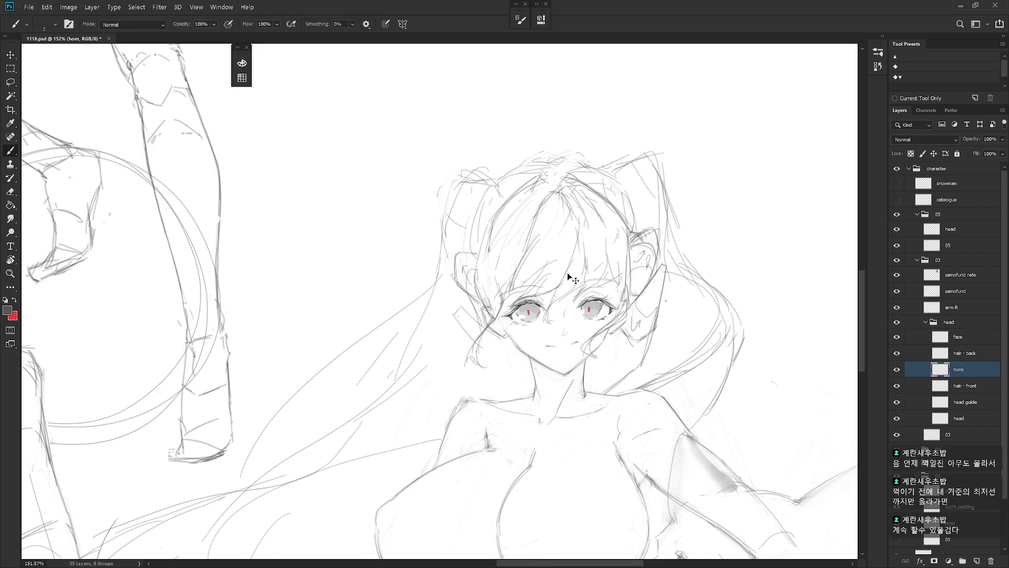
key(ctrl+z)
mouse_move(502, 351)
mouse_down()
mouse_move(487, 351)
mouse_move(446, 298)
mouse_move(489, 321)
mouse_up()
key(e)
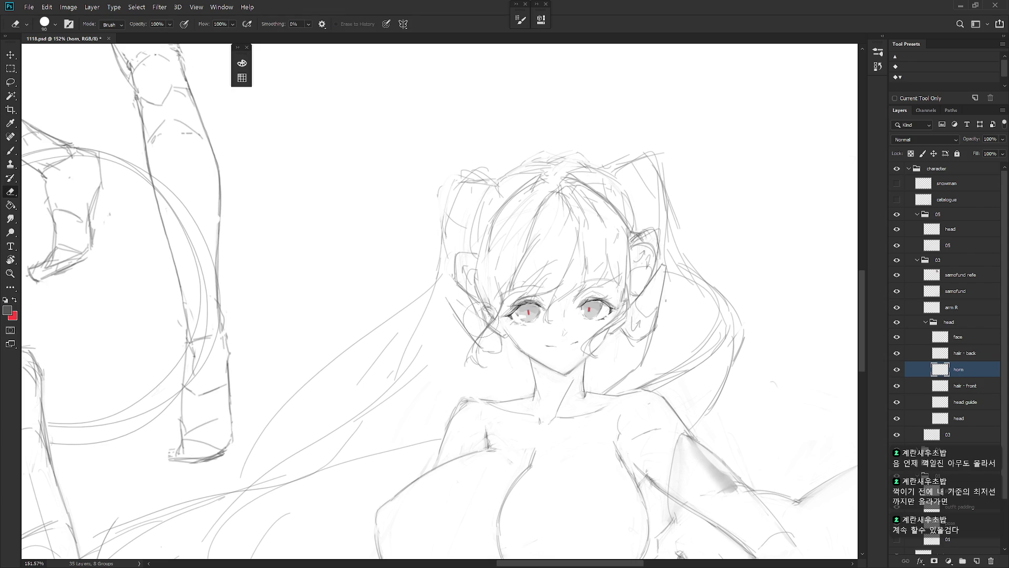
key(b)
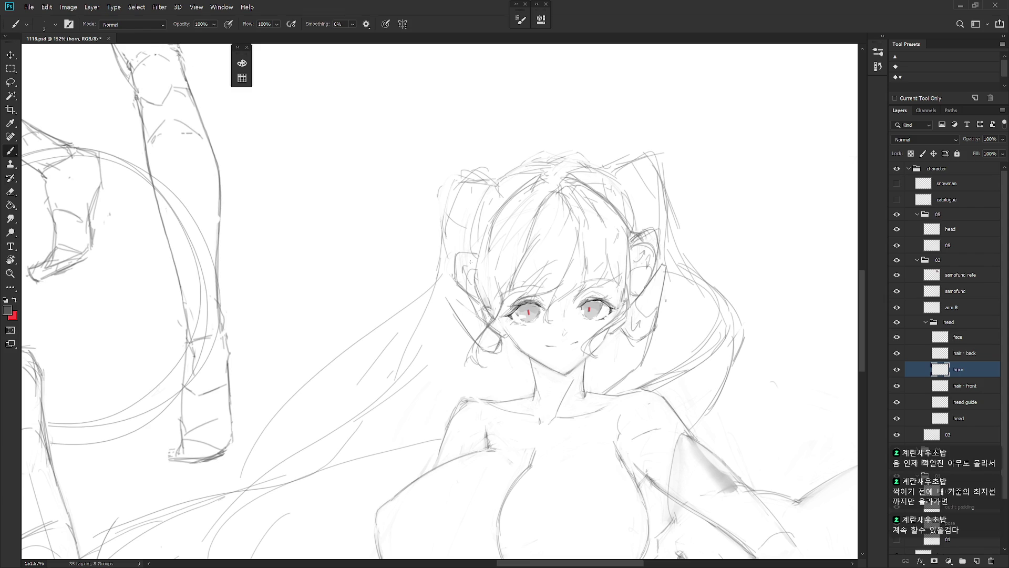
- Try several straight guide lines across the face at different angles, then remove them
mouse_move(455, 291)
mouse_down()
mouse_move(447, 298)
mouse_move(473, 320)
mouse_move(675, 261)
mouse_up()
key(ctrl+z)
drag(450, 294, 695, 265)
key(ctrl+z)
drag(440, 294, 701, 267)
key(ctrl+z)
drag(445, 294, 668, 258)
key(ctrl+z)
- Extend the hair curl on the left side of the face
mouse_move(471, 334)
mouse_down()
mouse_move(490, 356)
mouse_move(476, 313)
mouse_move(476, 353)
mouse_move(510, 311)
mouse_up()
key(l)
key(b)
key(l)
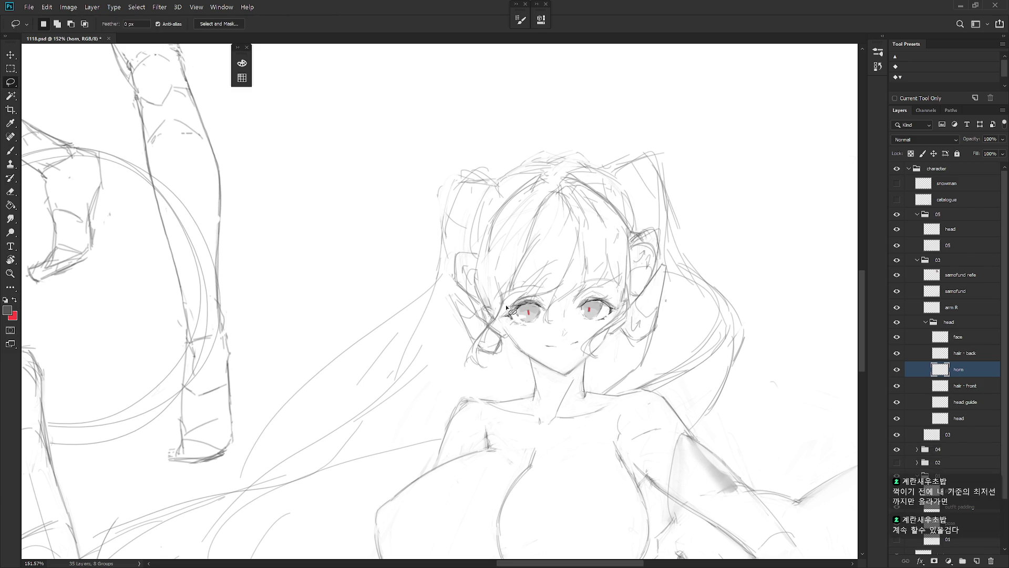
scroll(615, 394, down, 3)
key(b)
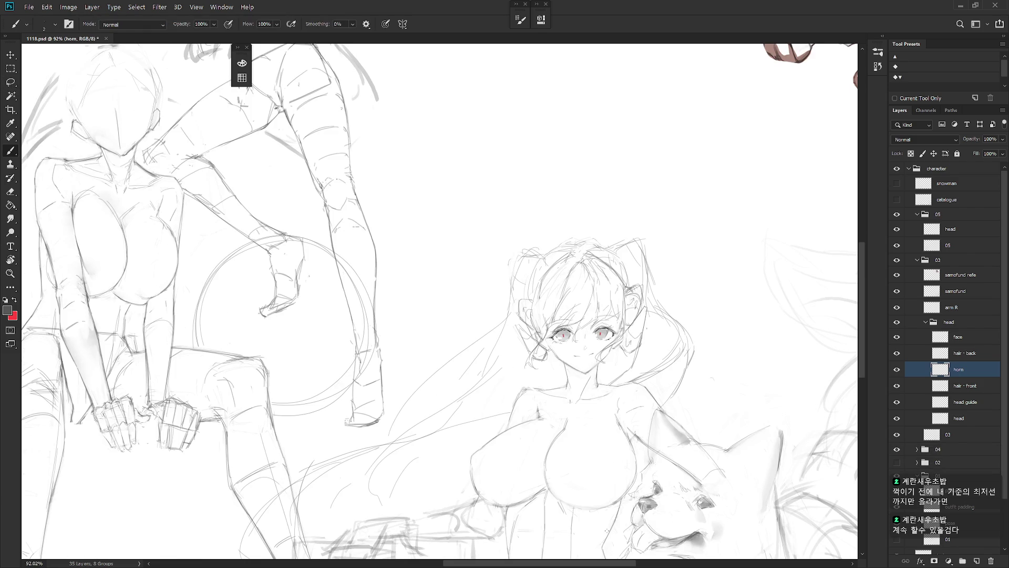
scroll(578, 353, up, 3)
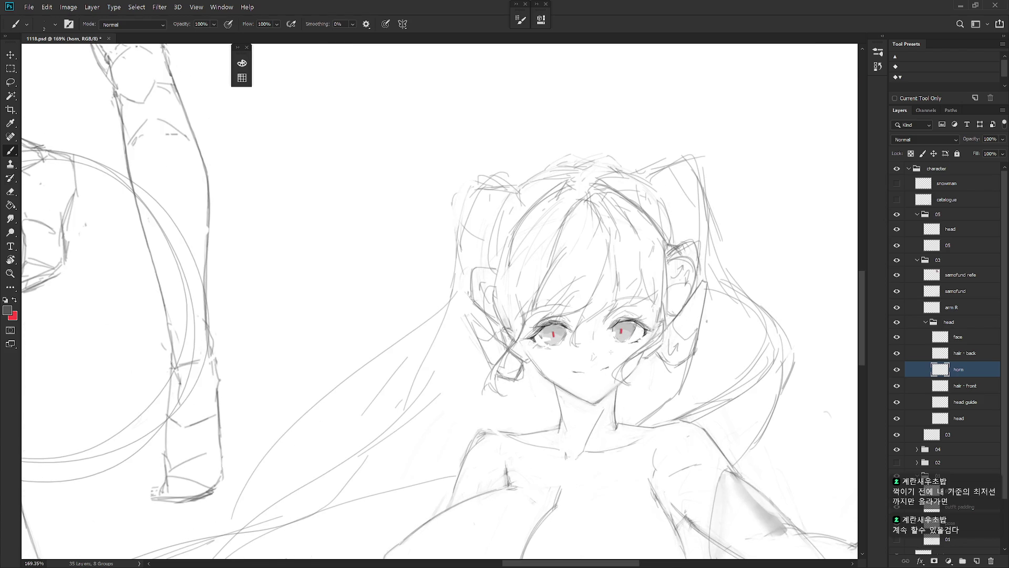
drag(646, 412, 469, 355)
- Sketch new hair strands and the hair loop beside the left eye
drag(486, 311, 468, 342)
mouse_move(488, 319)
mouse_down()
mouse_move(465, 361)
mouse_move(470, 354)
mouse_move(479, 380)
mouse_up()
mouse_move(500, 361)
mouse_down()
mouse_move(473, 400)
mouse_move(493, 389)
mouse_up()
key(e)
key(b)
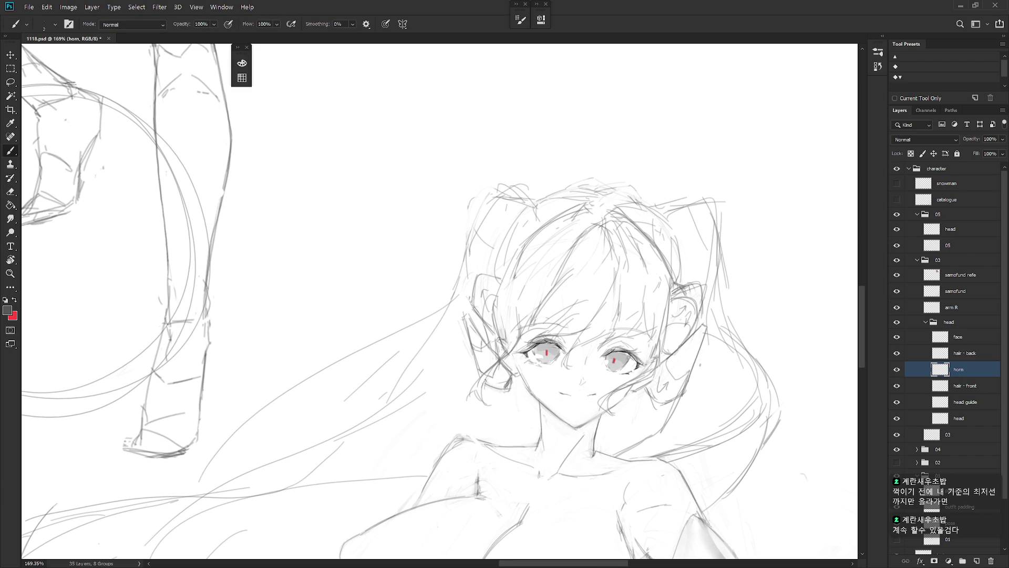
drag(629, 232, 689, 252)
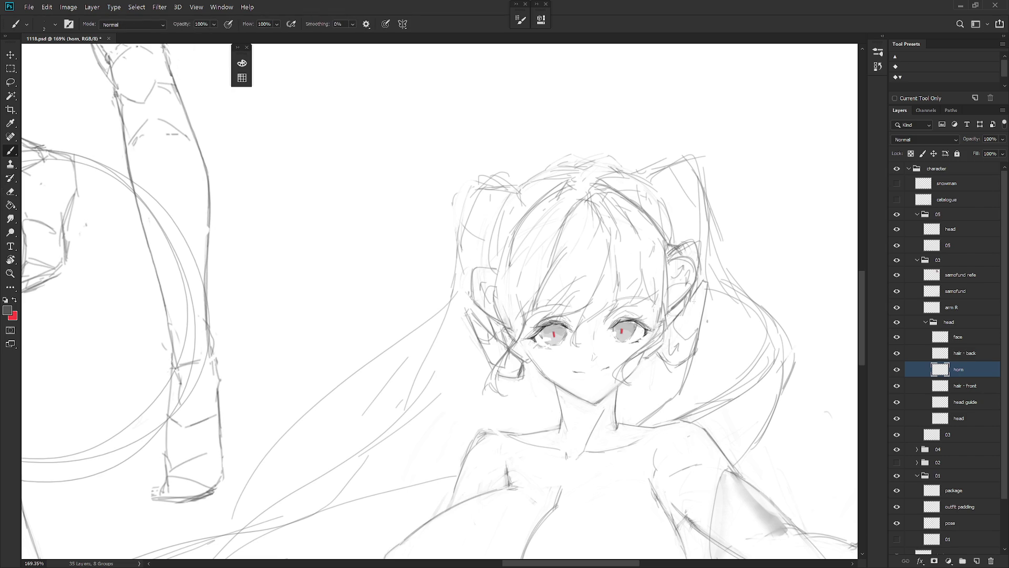
scroll(613, 422, down, 5)
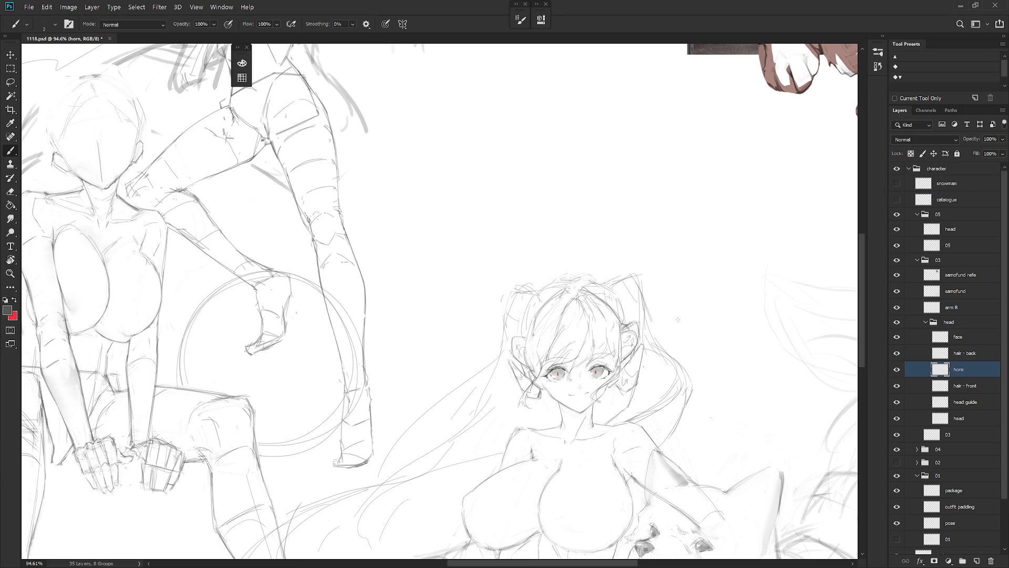
drag(678, 320, 688, 312)
drag(702, 314, 695, 315)
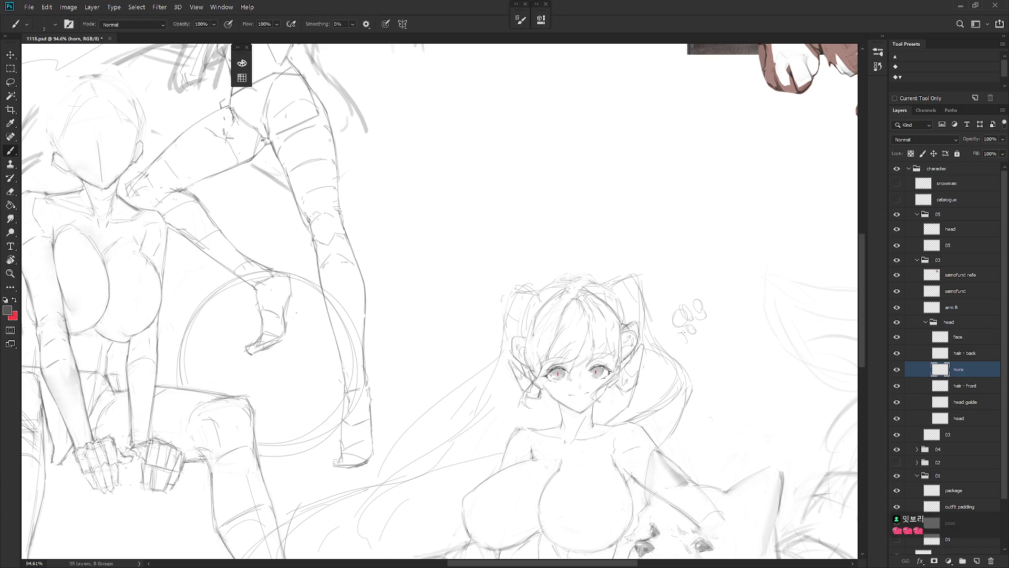
drag(687, 331, 681, 339)
drag(700, 320, 709, 325)
mouse_move(684, 337)
mouse_down()
mouse_move(692, 325)
mouse_move(688, 337)
mouse_up()
mouse_move(696, 261)
mouse_down()
mouse_move(715, 284)
mouse_move(701, 287)
mouse_up()
mouse_move(711, 253)
mouse_down()
mouse_move(691, 287)
mouse_move(680, 267)
mouse_move(706, 289)
mouse_move(703, 255)
mouse_move(692, 267)
mouse_move(705, 245)
mouse_move(719, 270)
mouse_move(702, 293)
mouse_move(733, 275)
mouse_move(674, 300)
mouse_up()
key(l)
key(Delete)
key(ctrl+d)
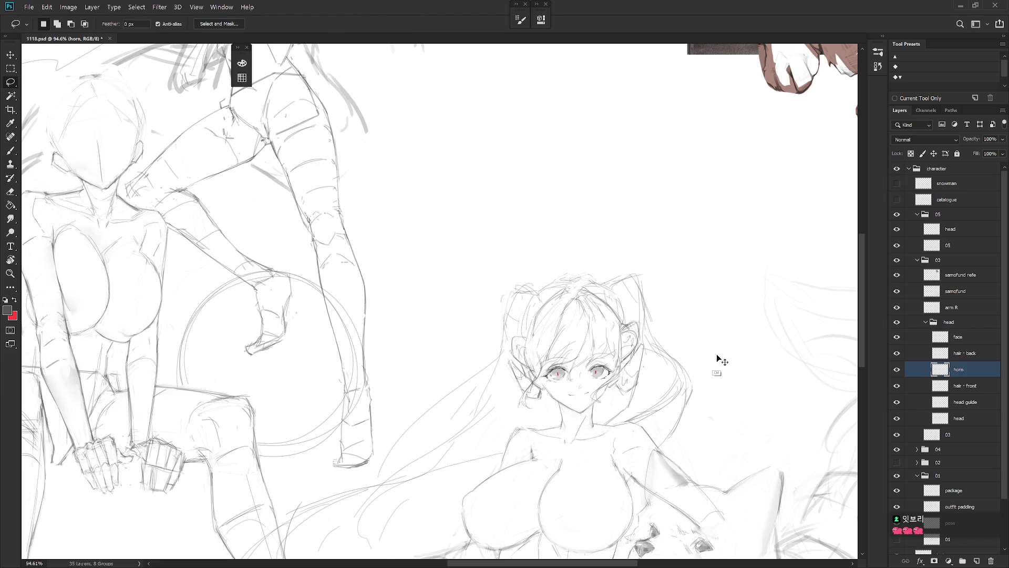
key(b)
scroll(718, 358, down, 1)
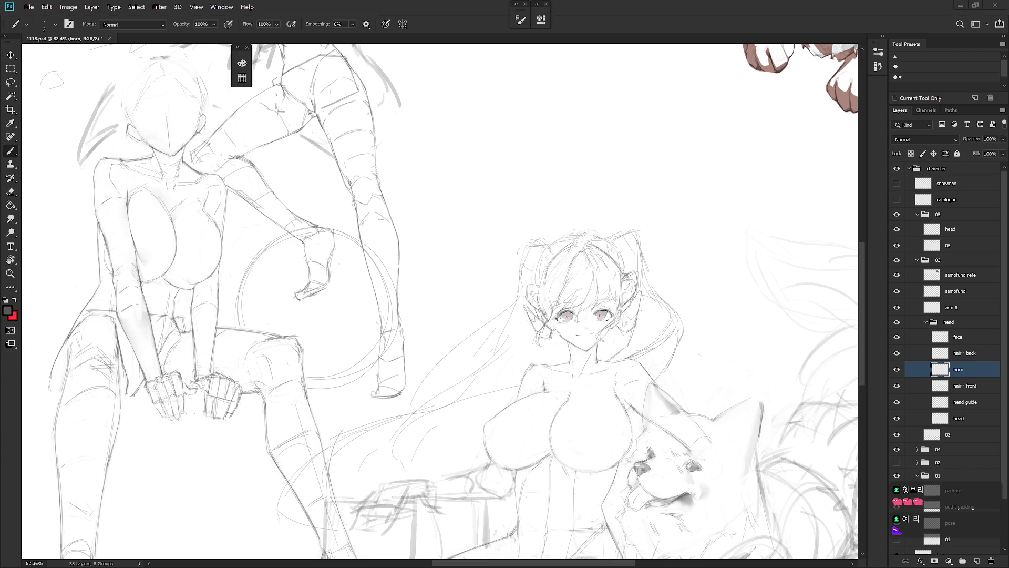
- Activate the hair - front layer in the head group and zoom in on the girl's head
scroll(687, 416, down, 3)
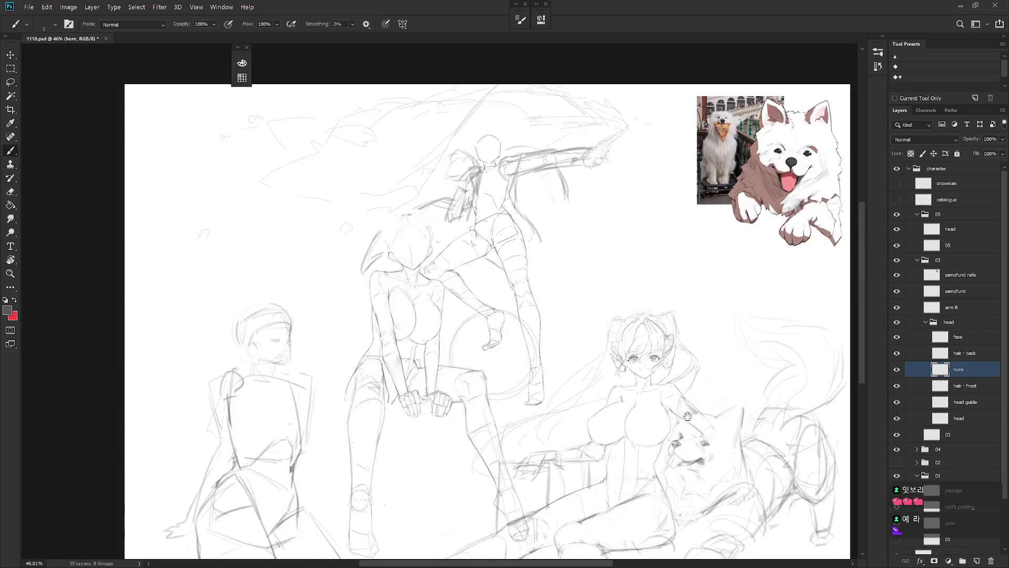
drag(687, 416, 673, 347)
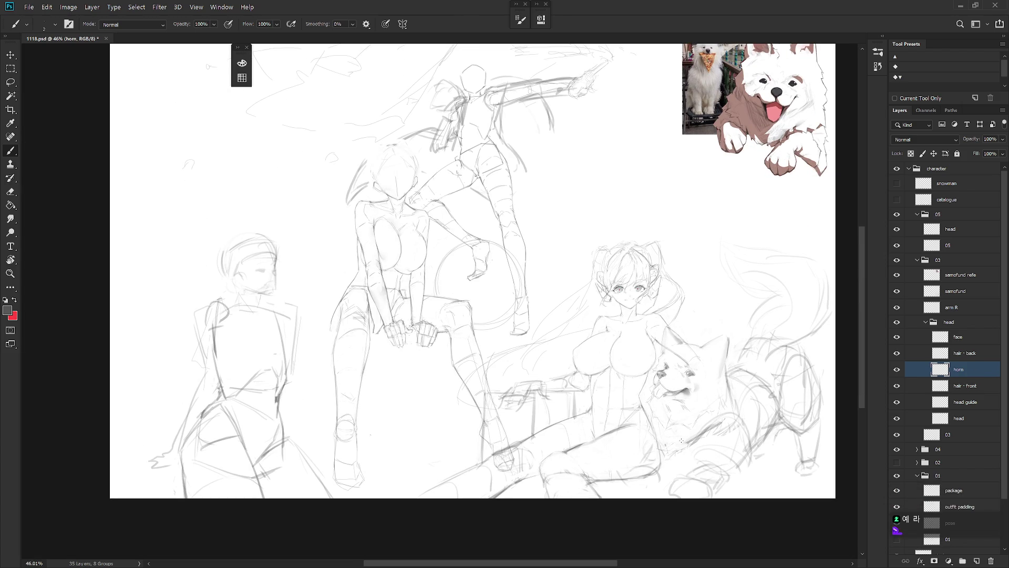
click(973, 420)
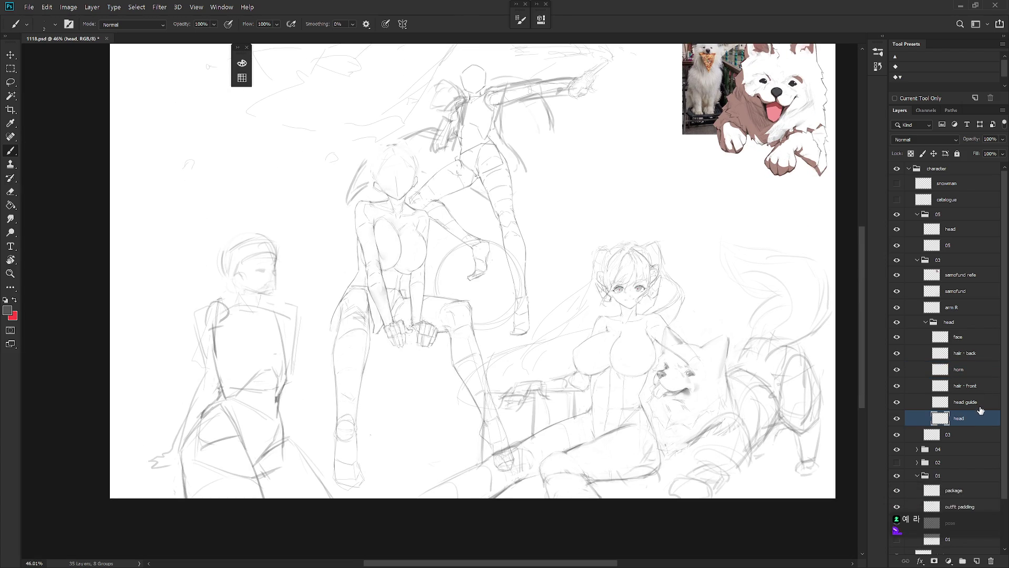
click(973, 339)
click(976, 386)
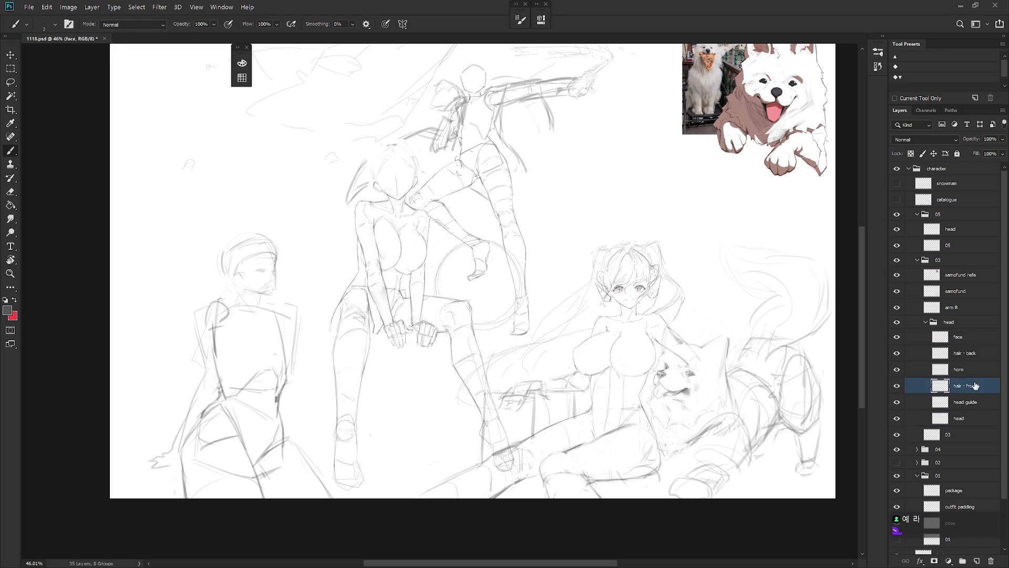
drag(637, 239, 678, 240)
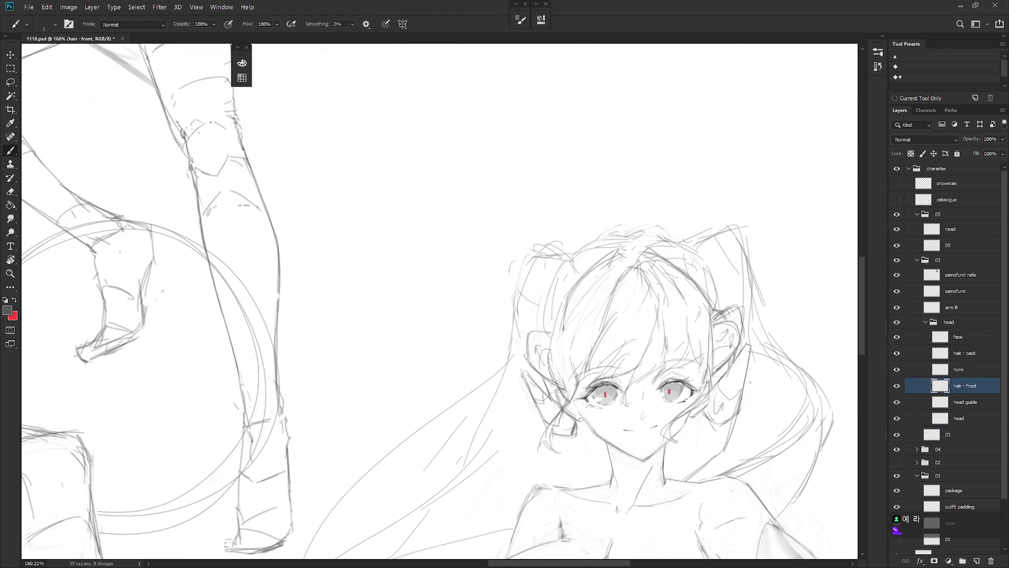
- Sketch strokes along the top of the hair and darker strands through the bangs
drag(621, 263, 665, 254)
key(e)
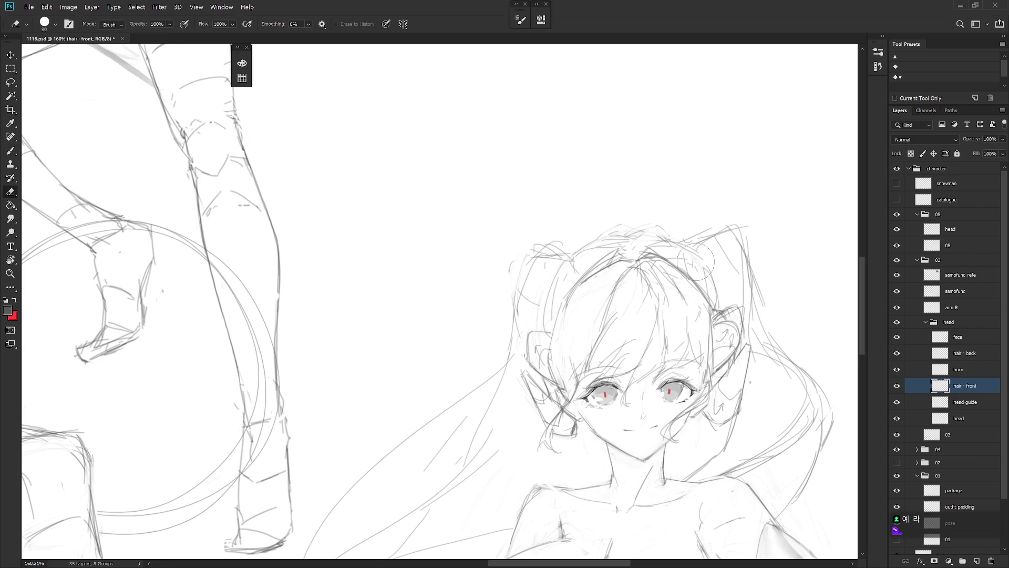
key(b)
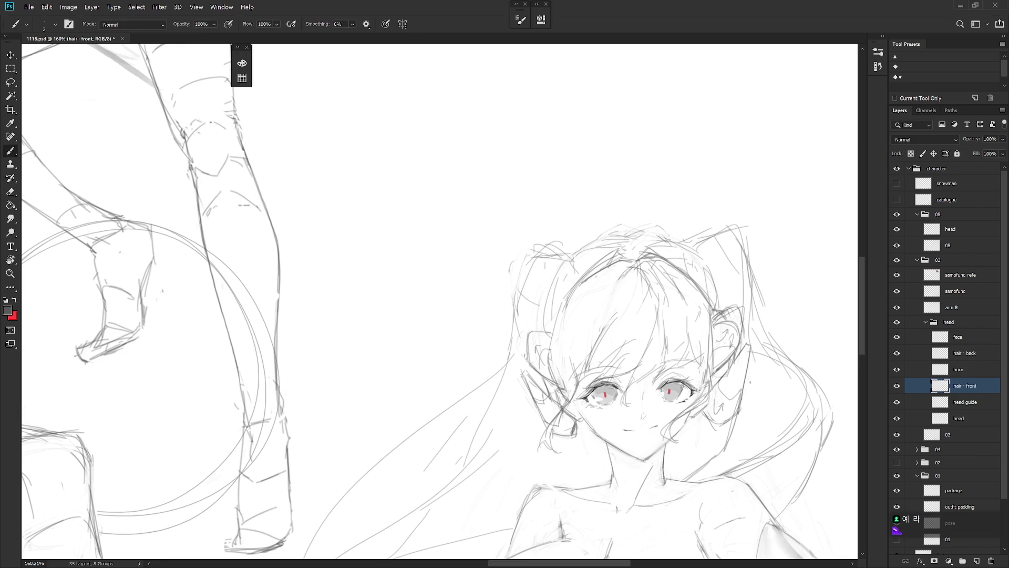
drag(612, 287, 598, 332)
key(e)
drag(625, 284, 605, 325)
key(b)
drag(631, 289, 608, 327)
- Erase stray lines at the top of the bangs and redraw the bang strands
key(e)
mouse_move(659, 271)
mouse_down()
mouse_move(628, 302)
mouse_move(647, 288)
mouse_move(644, 267)
mouse_move(657, 297)
mouse_move(646, 349)
mouse_up()
key(b)
drag(664, 305, 630, 357)
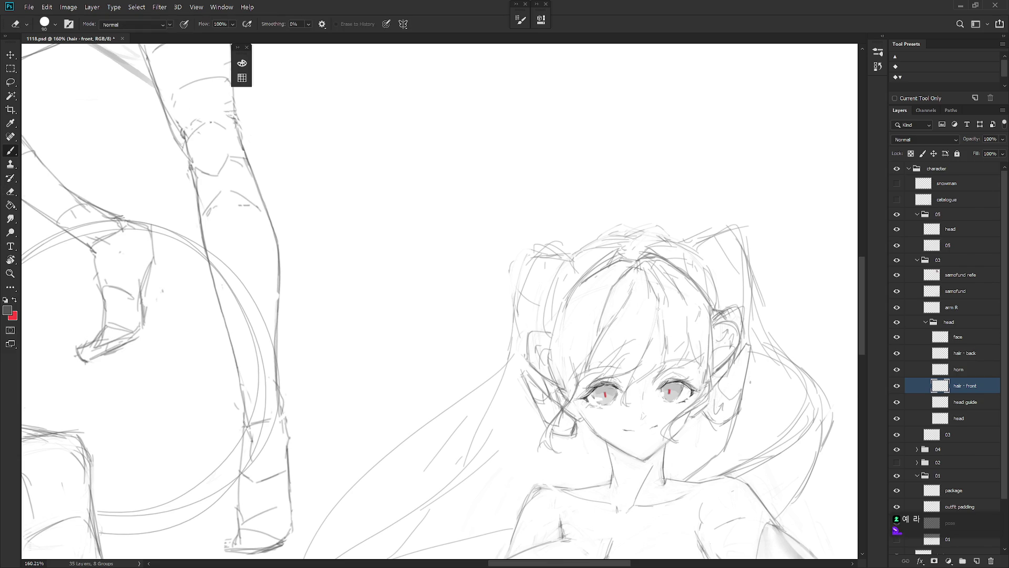
key(ctrl+z)
drag(658, 306, 645, 350)
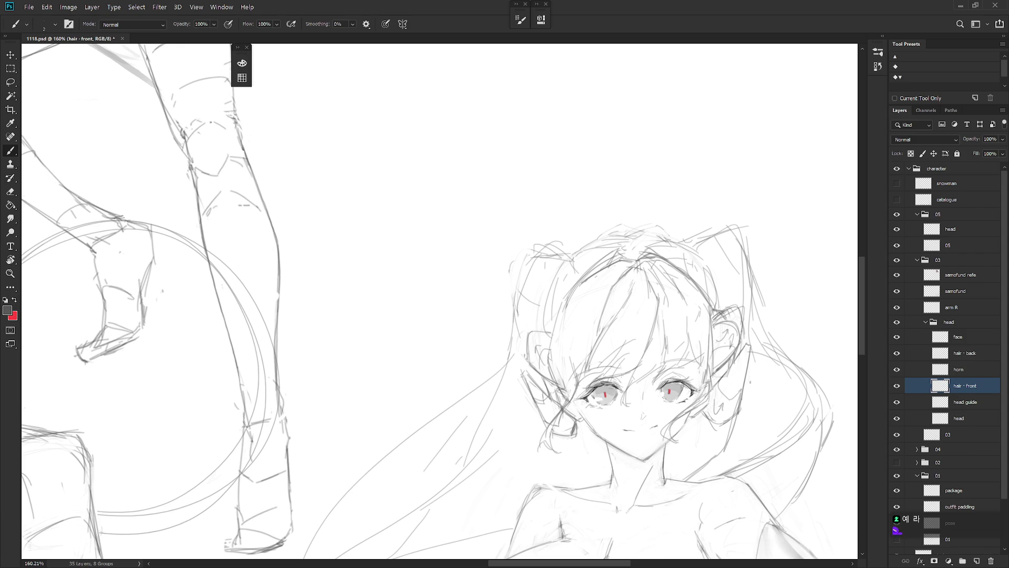
key(e)
drag(665, 313, 626, 394)
key(b)
- Erase the stray hair strokes between the eyes
key(e)
key(b)
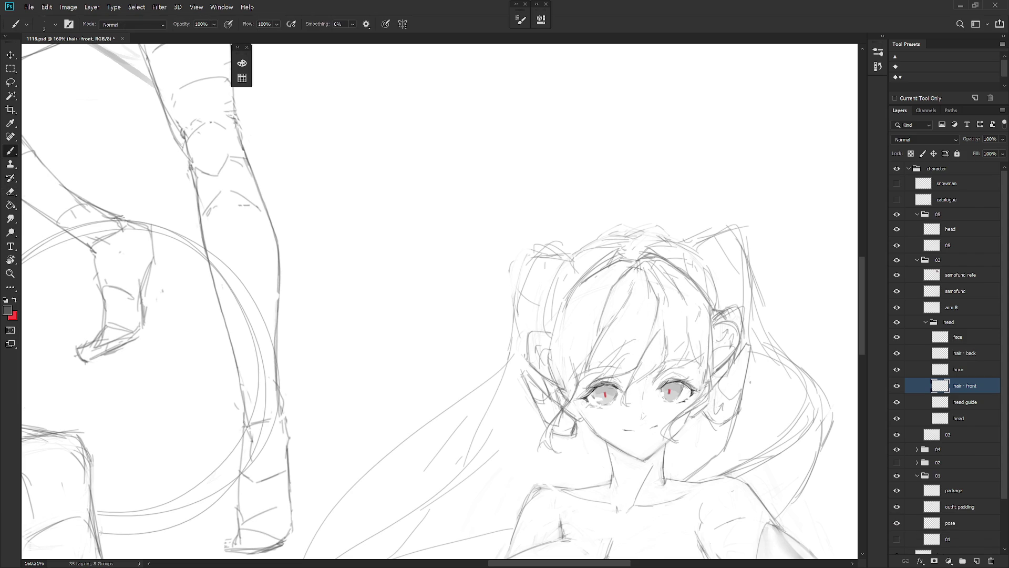
key(e)
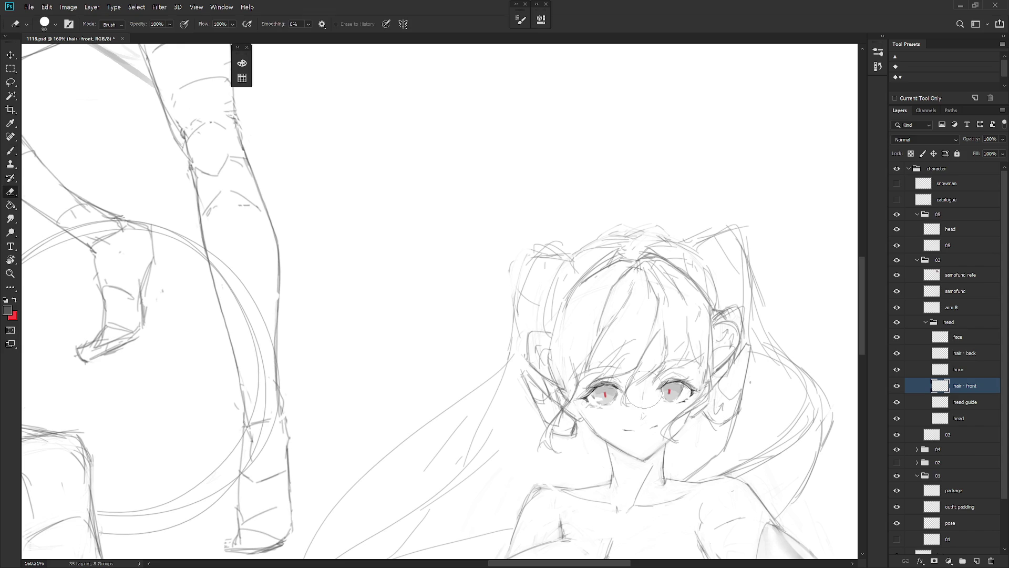
drag(657, 375, 636, 415)
key(b)
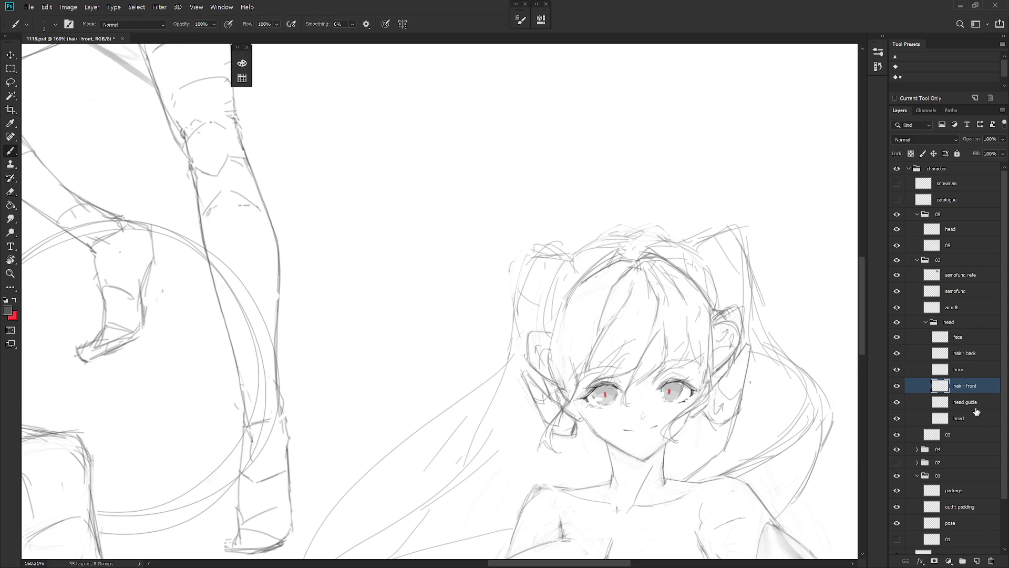
click(972, 339)
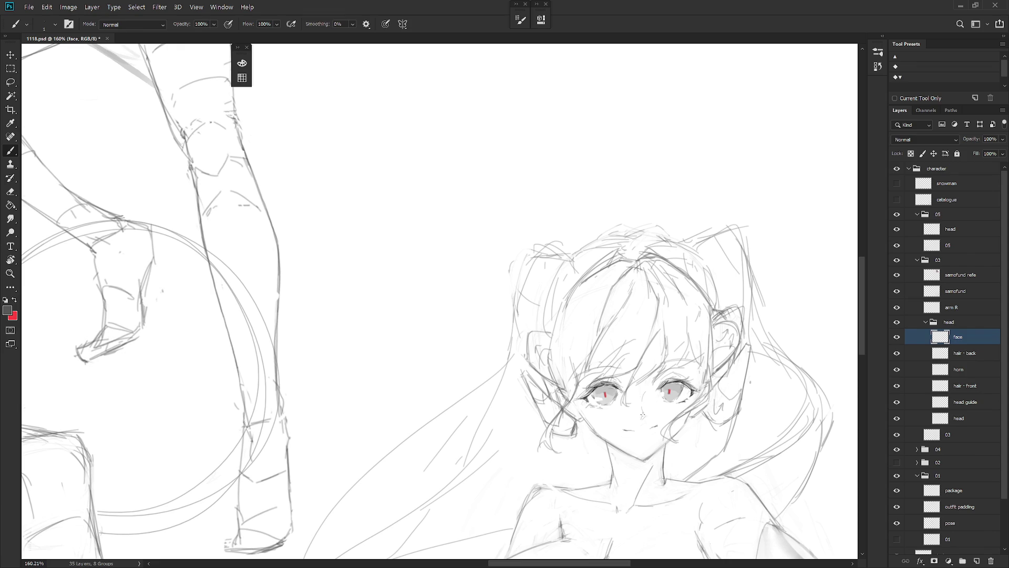
key(e)
key(b)
scroll(752, 373, down, 5)
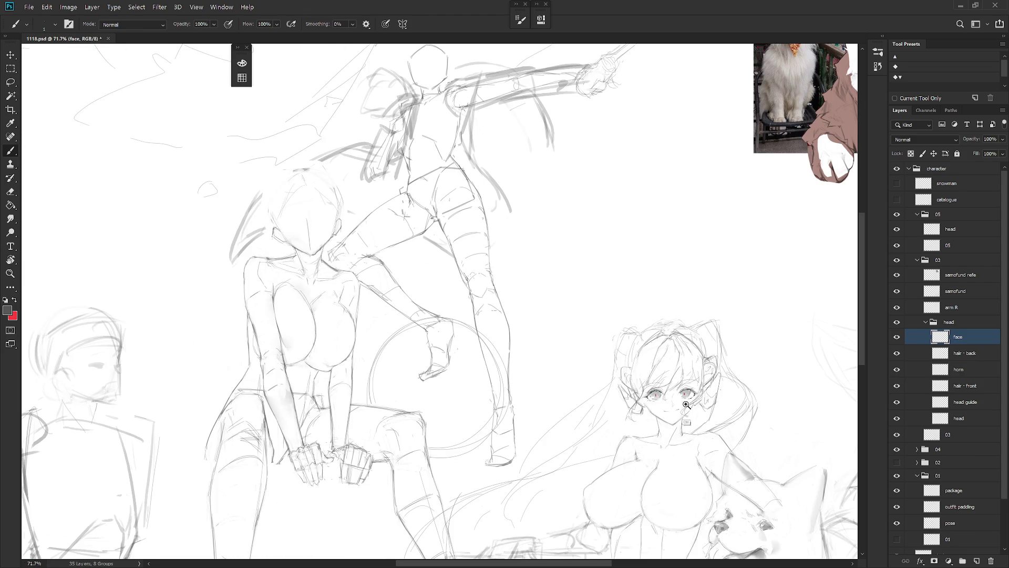
scroll(720, 392, up, 5)
key(e)
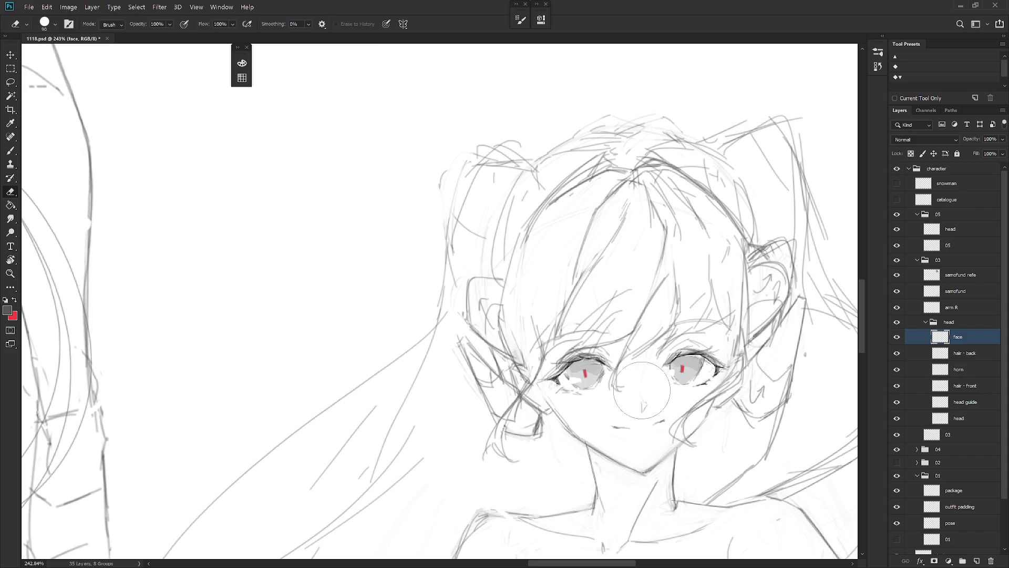
key(b)
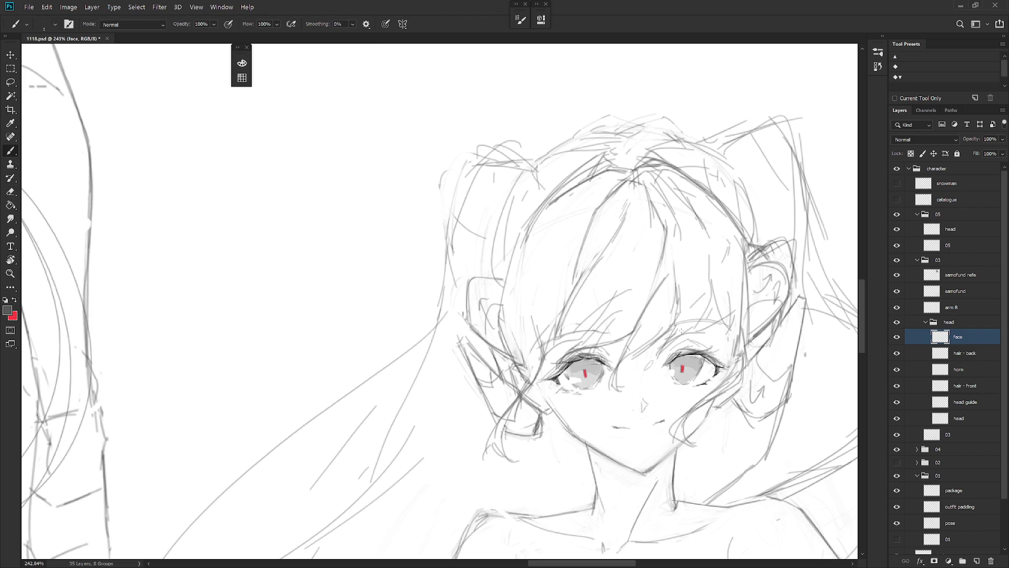
scroll(752, 421, down, 5)
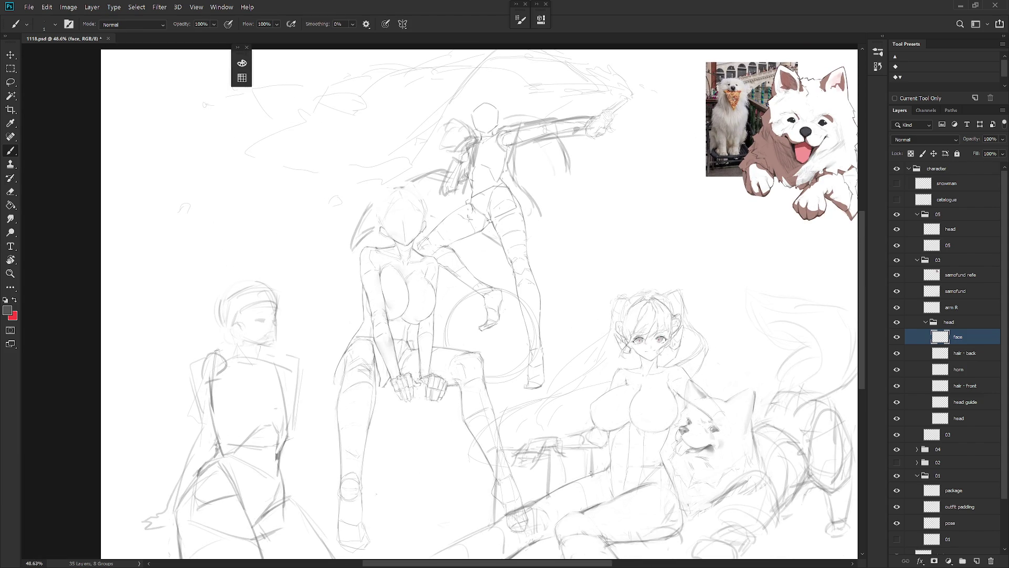
- Mirror the canvas horizontally, hide the samofund refe layer and select the hair - back layer
scroll(691, 411, down, 3)
key(h)
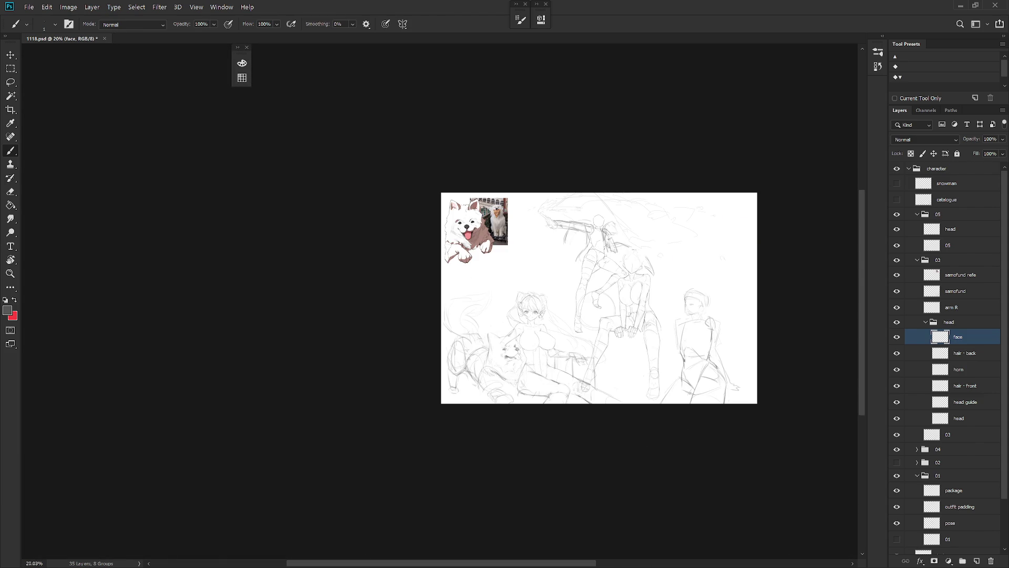
scroll(577, 377, up, 3)
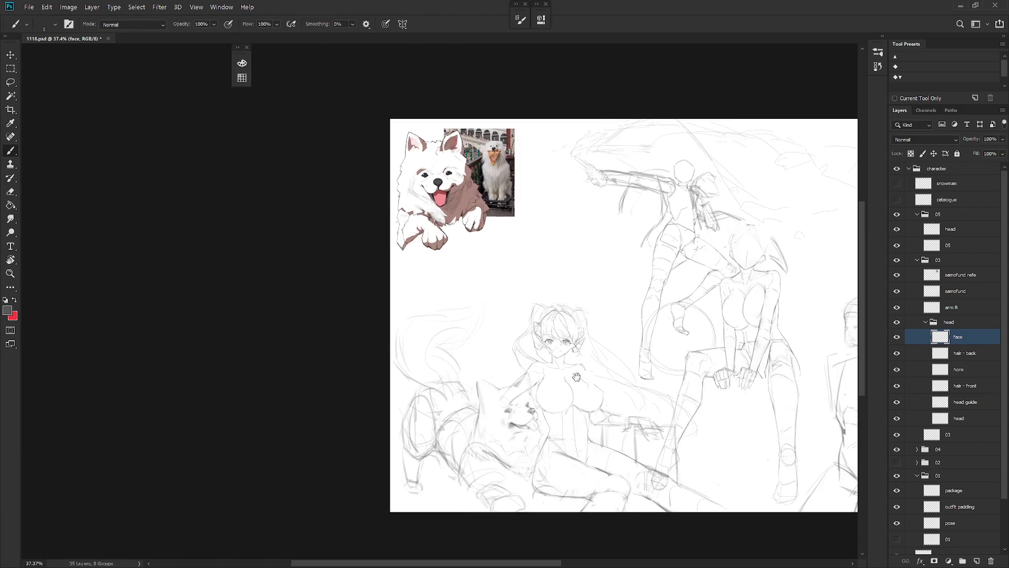
drag(577, 377, 524, 375)
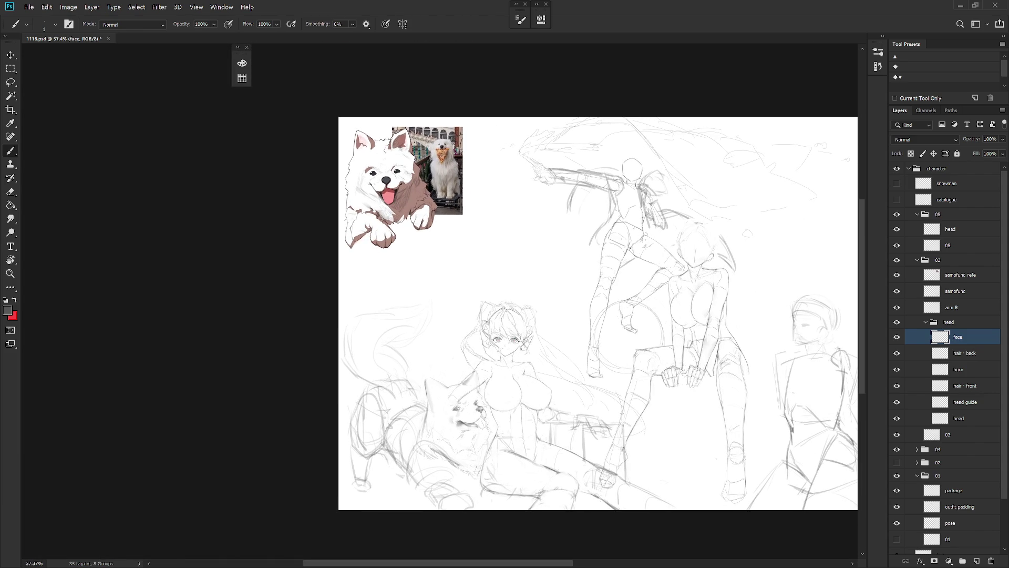
click(897, 275)
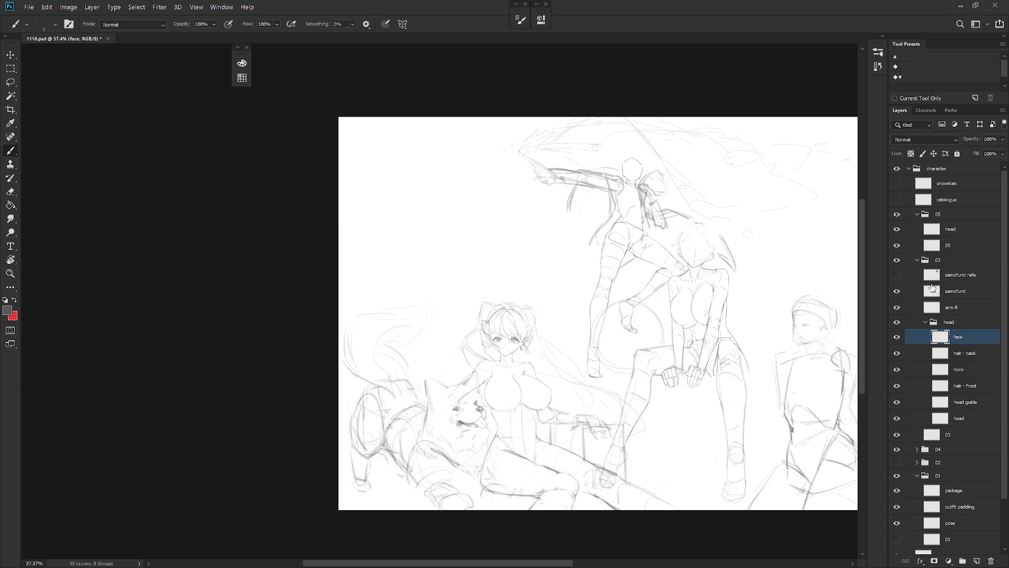
click(980, 358)
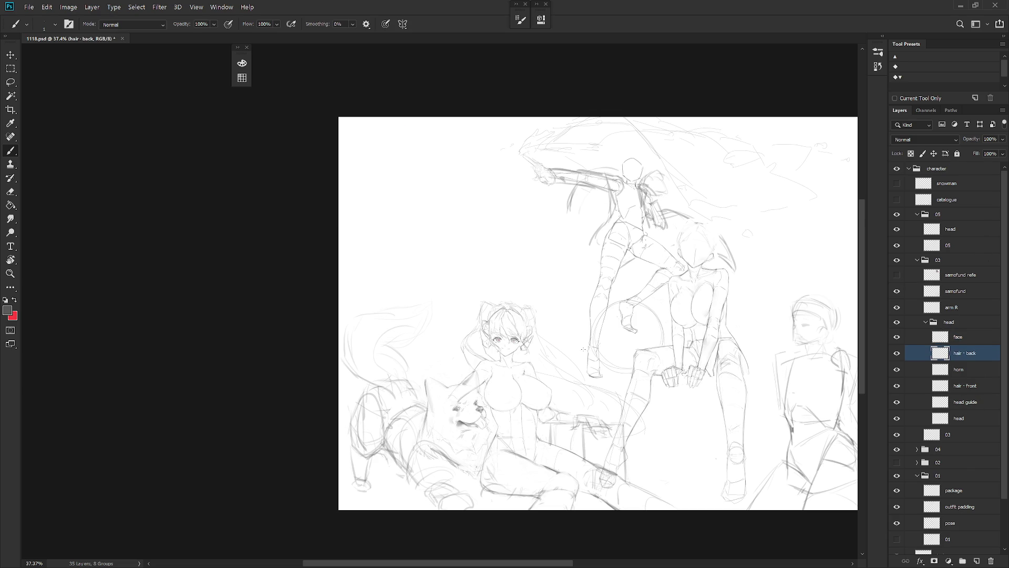
- Erase the stray sketch strokes at the top left of the girl's back hair
scroll(493, 315, up, 3)
scroll(567, 296, up, 2)
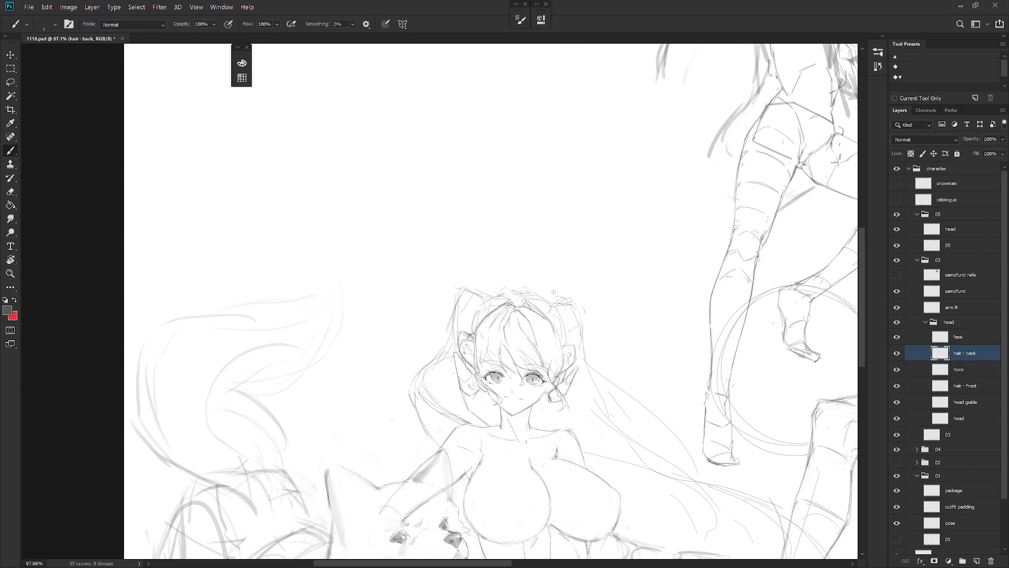
key(e)
drag(470, 284, 450, 332)
key(b)
key(ctrl+z)
key(e)
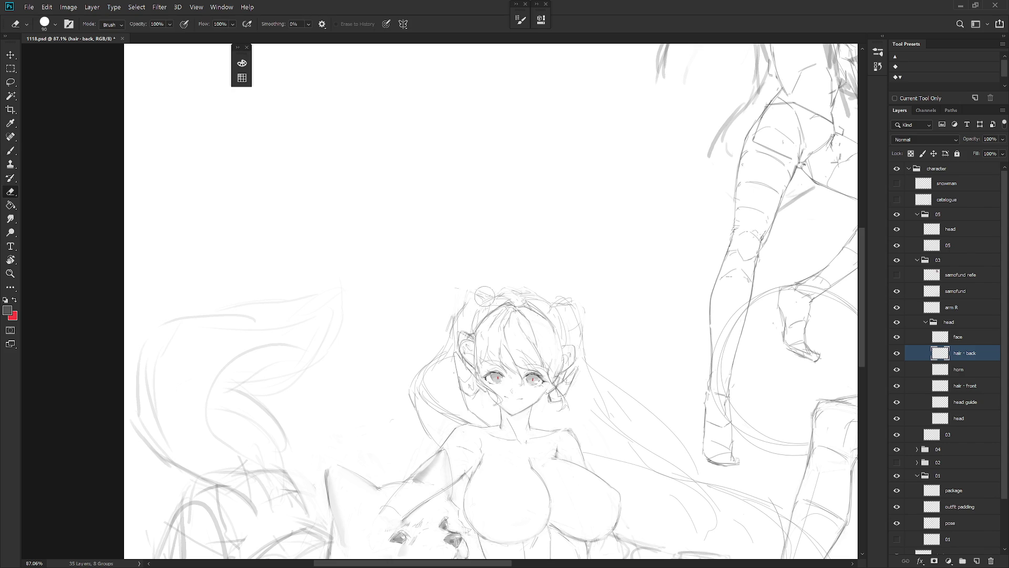
drag(485, 296, 434, 359)
key(b)
- Undo the last hair stroke and redraw the left hair strokes darker
key(e)
key(b)
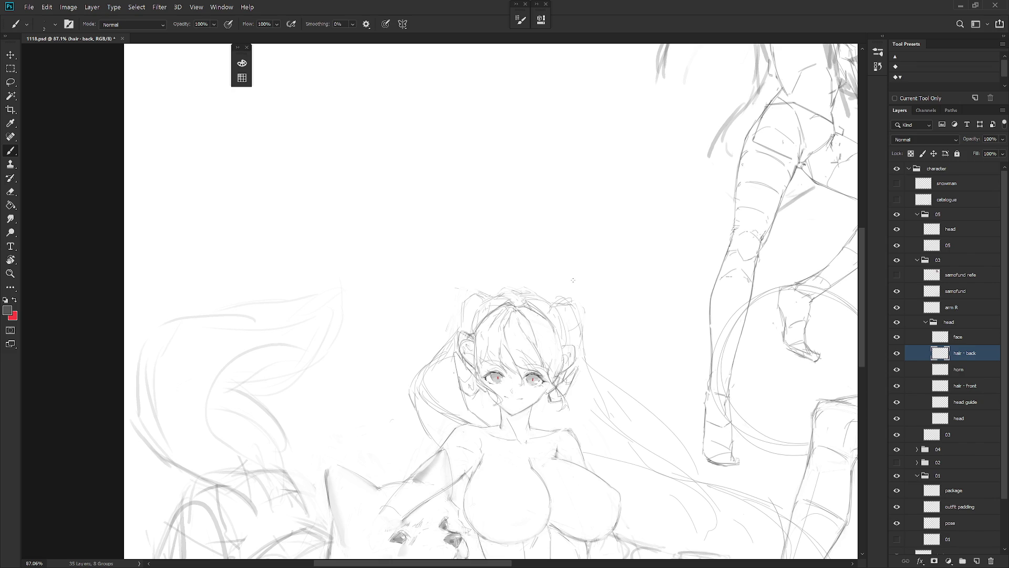
key(ctrl+z)
key(e)
key(b)
drag(463, 316, 450, 351)
key(e)
key(b)
- Add short strokes and extend the line along the top of the back hair
drag(464, 317, 482, 292)
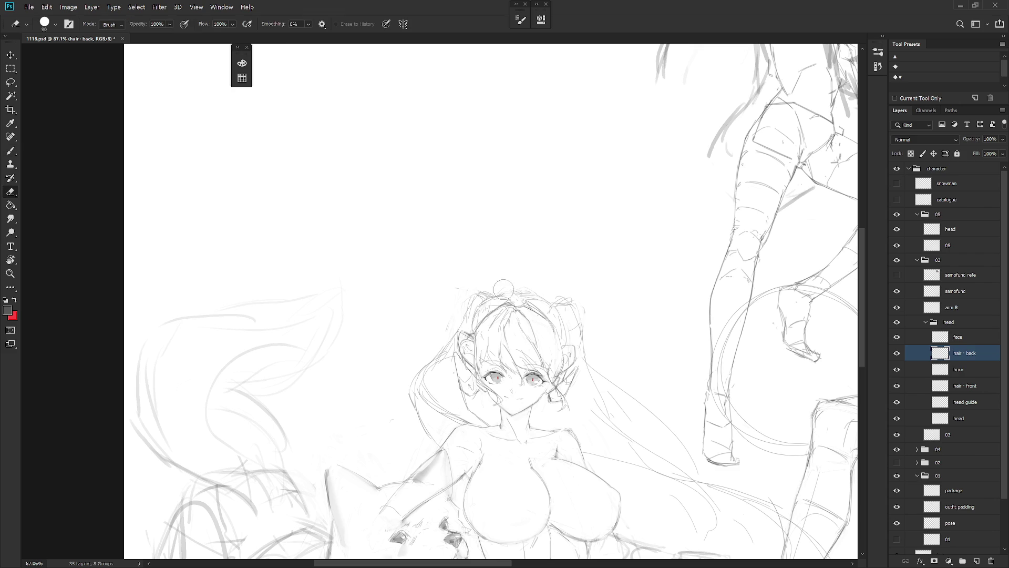
alt+click(502, 289)
drag(537, 290, 520, 297)
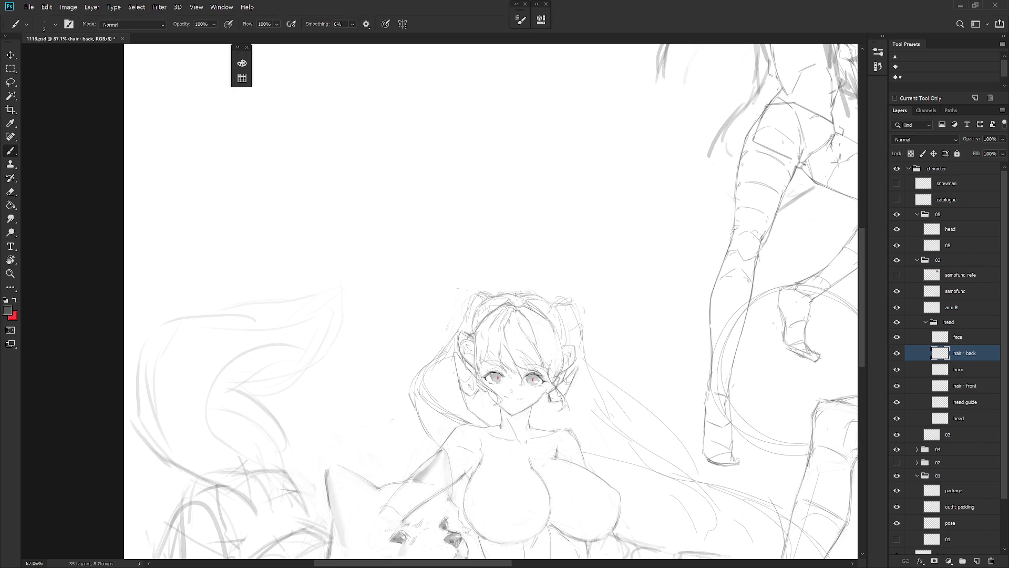
drag(496, 296, 516, 293)
key(e)
key(b)
key(e)
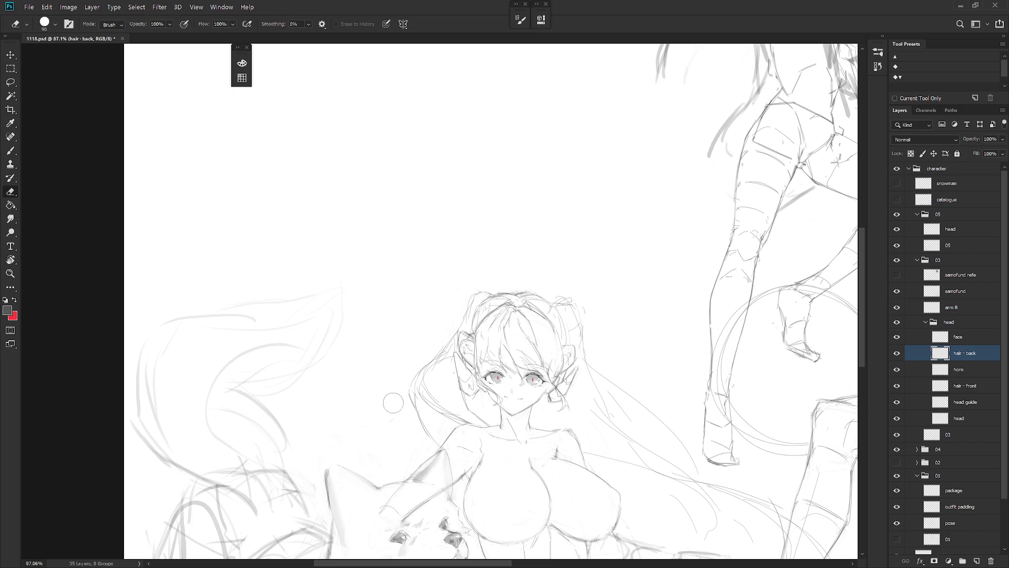
- Flip the canvas back to normal orientation and pan toward the seated girl
scroll(728, 435, down, 5)
key(b)
scroll(729, 435, up, 2)
key(ctrl+shift+h)
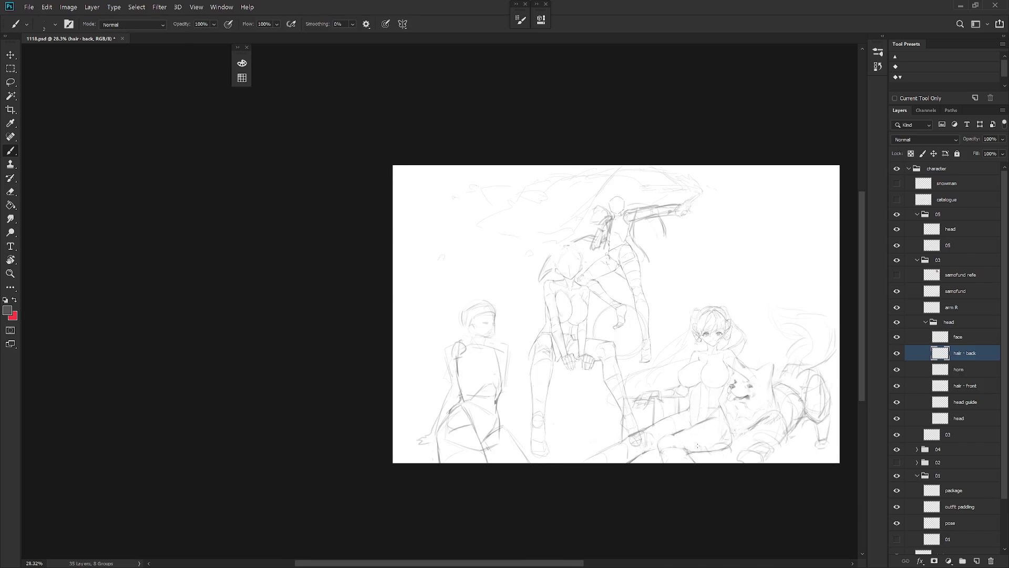
drag(746, 310, 599, 306)
scroll(600, 306, up, 4)
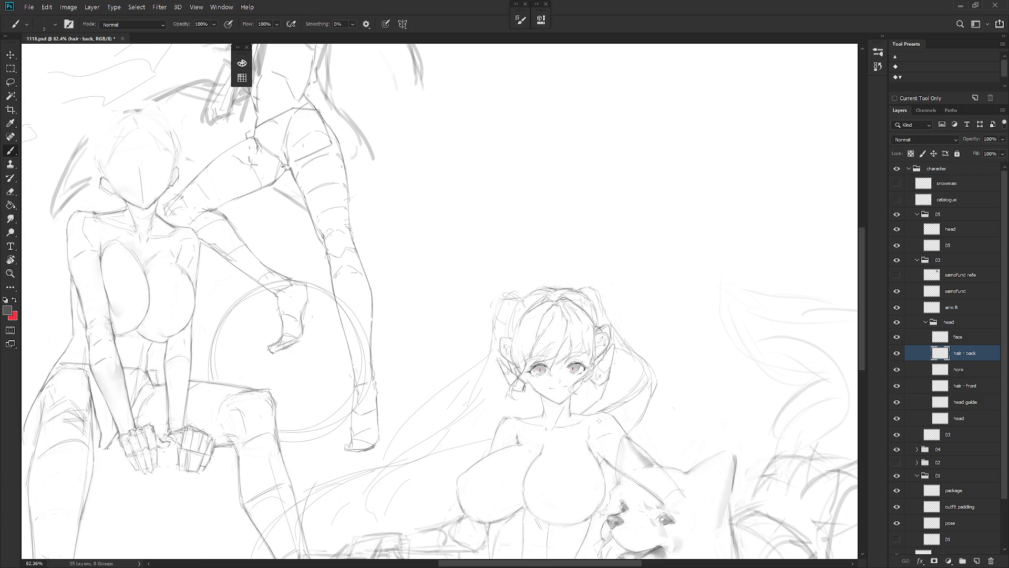
scroll(593, 420, down, 2)
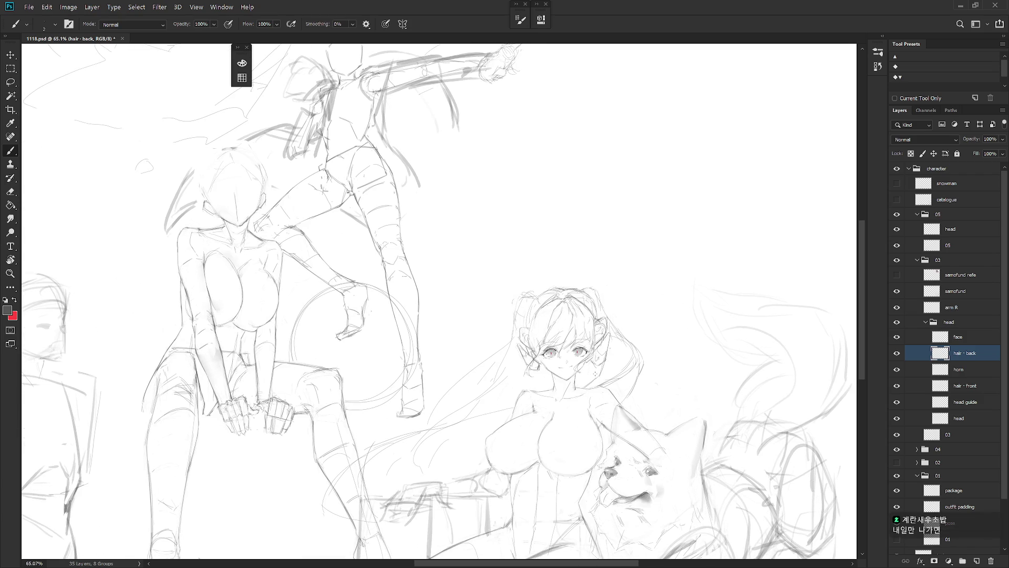
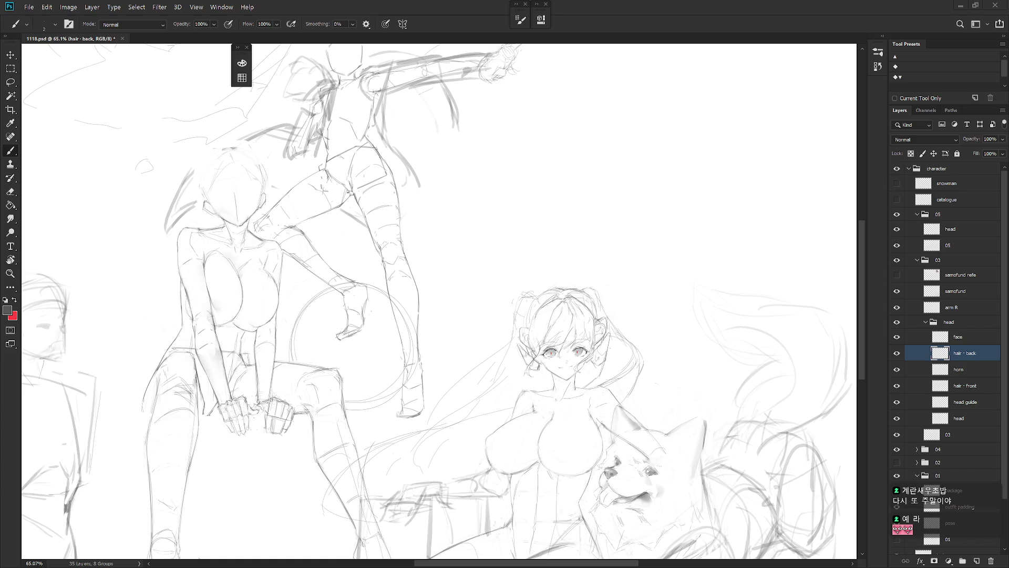
- Create a new empty layer named W directly above the 04 group
scroll(726, 421, down, 3)
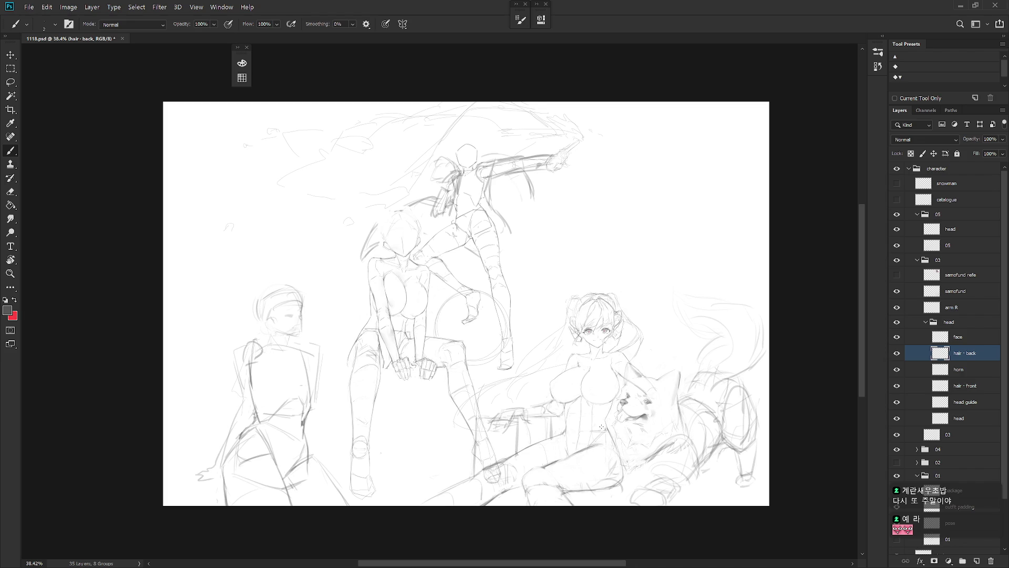
click(896, 462)
click(897, 462)
click(956, 449)
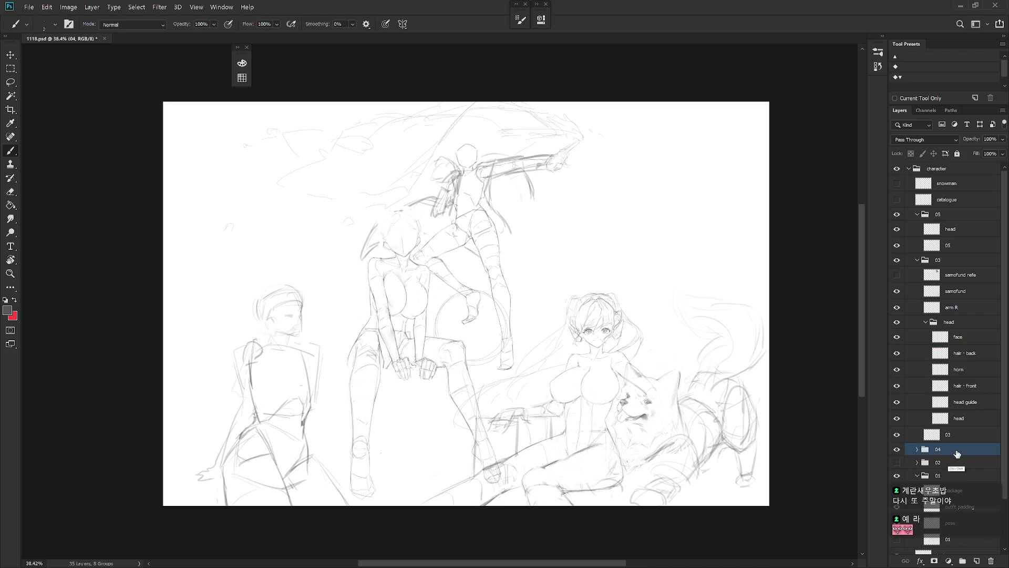
key(ctrl+shift+n)
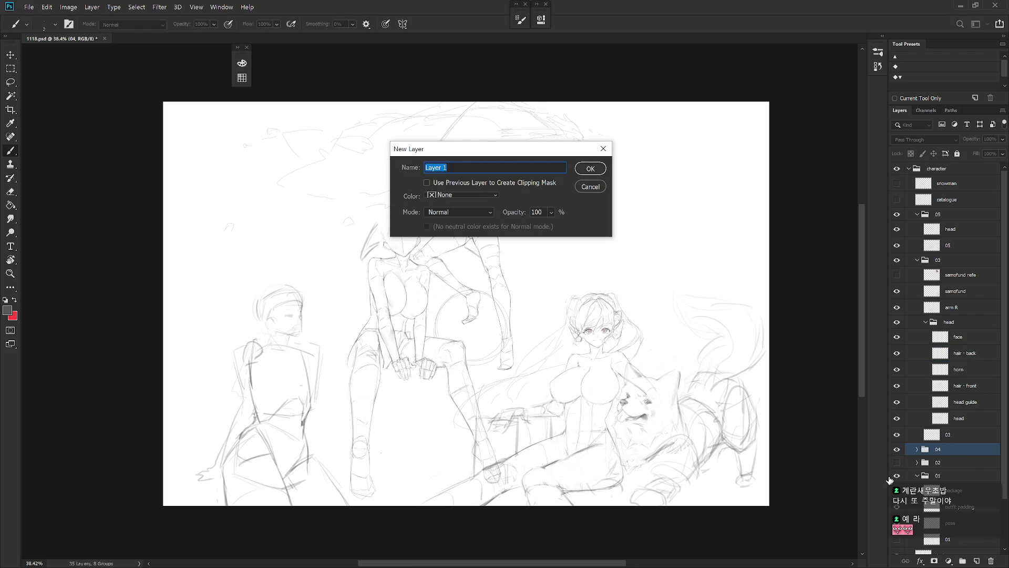
text(area)
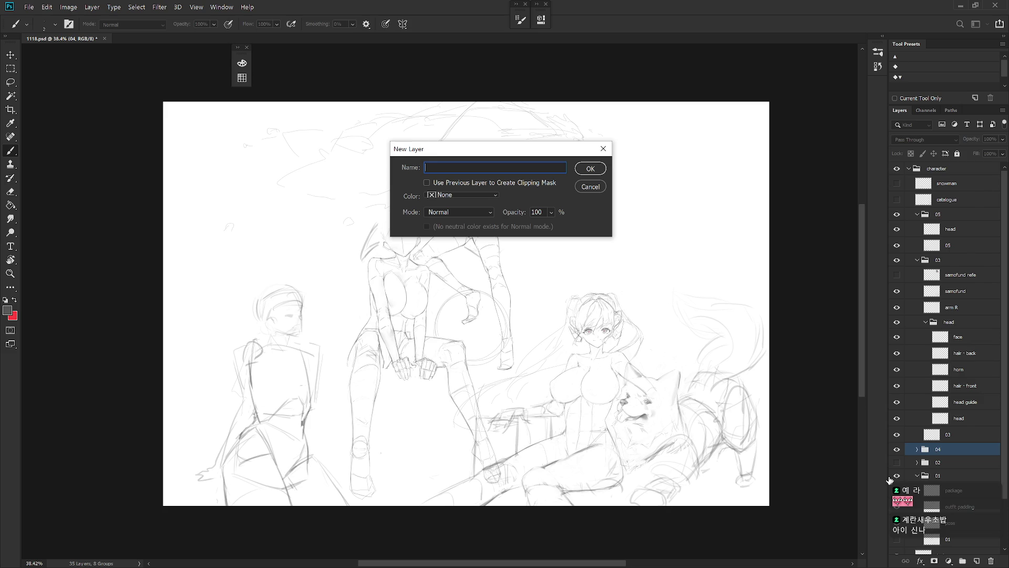
text(W)
key(Return)
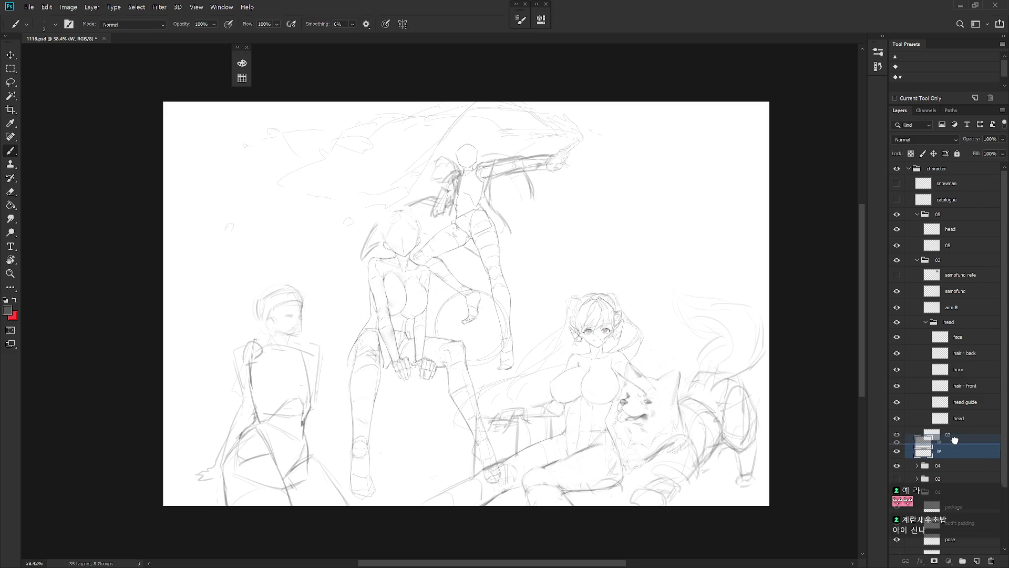
- Rename the W layer to '(del) W' and show the 02 group's sketch
scroll(1001, 434, down, 4)
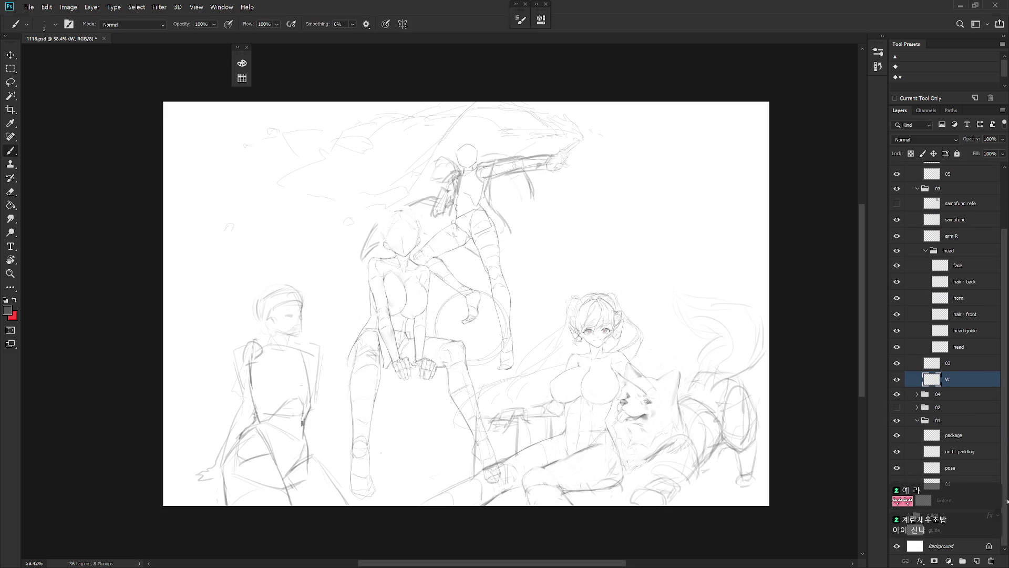
click(917, 394)
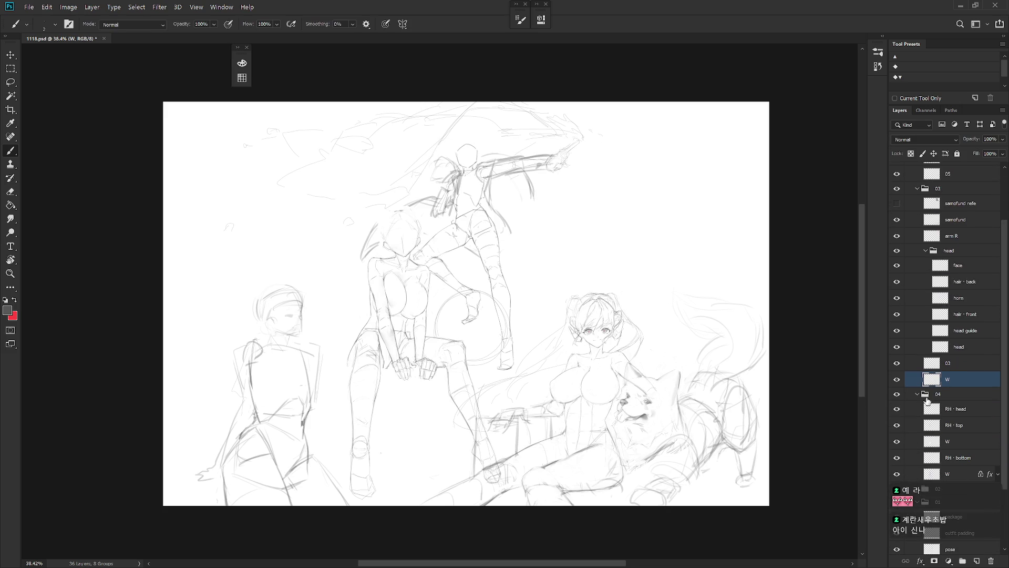
click(917, 395)
double_click(949, 379)
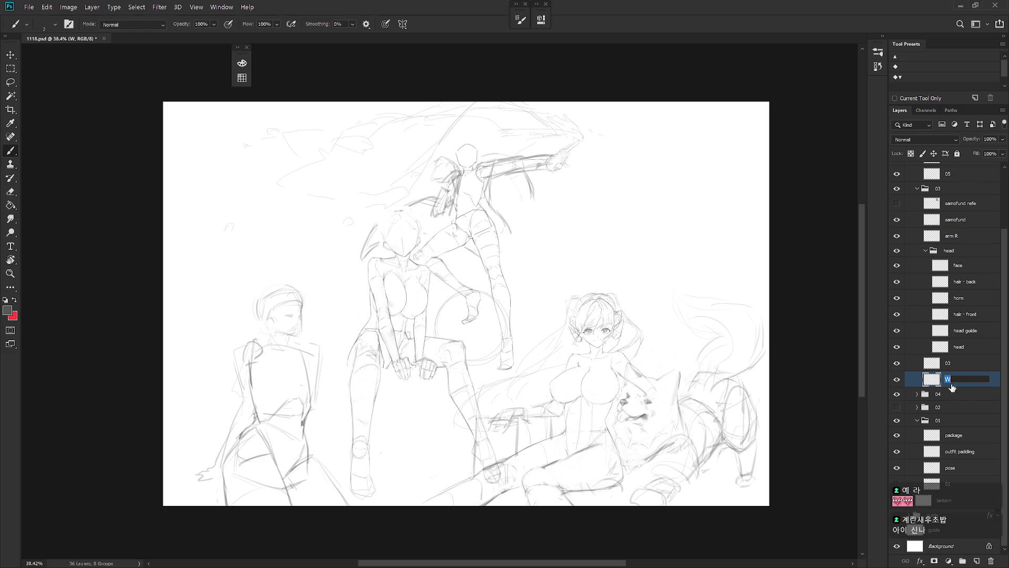
text(el))
key(Return)
click(896, 408)
- Hide the 02 sketch and lasso around the top of the seated girl's head
click(896, 408)
key(l)
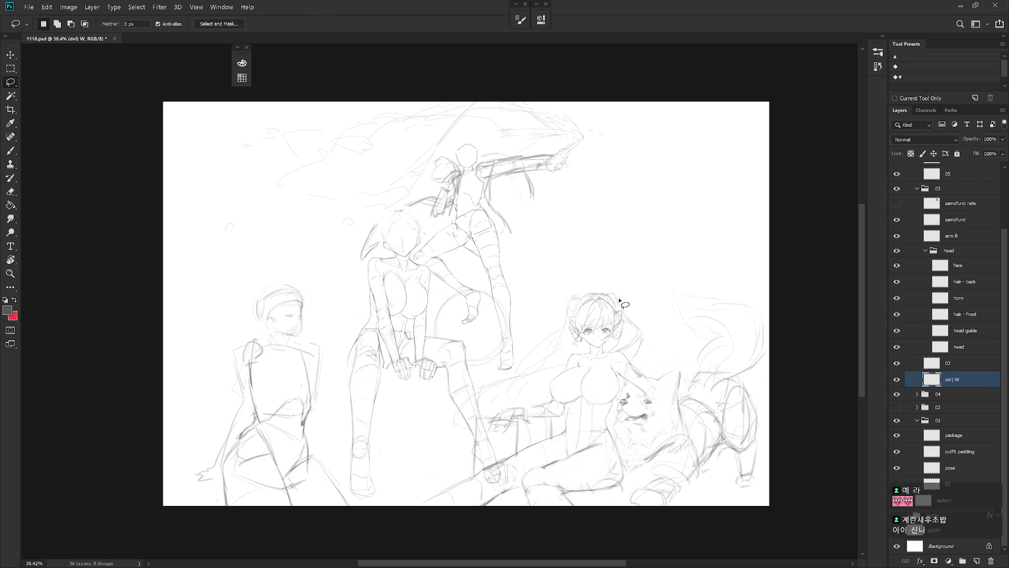
scroll(624, 304, up, 5)
mouse_move(589, 298)
mouse_down()
mouse_move(609, 292)
mouse_move(633, 306)
mouse_move(660, 369)
mouse_move(725, 445)
mouse_move(704, 509)
mouse_move(671, 547)
mouse_move(591, 524)
mouse_move(638, 463)
mouse_move(612, 451)
mouse_move(579, 484)
mouse_move(577, 517)
mouse_move(546, 520)
mouse_move(508, 458)
mouse_move(475, 480)
mouse_move(443, 376)
mouse_move(466, 305)
mouse_move(497, 314)
mouse_move(535, 295)
mouse_move(581, 297)
mouse_move(603, 335)
mouse_move(578, 296)
mouse_move(611, 305)
mouse_move(622, 286)
mouse_up()
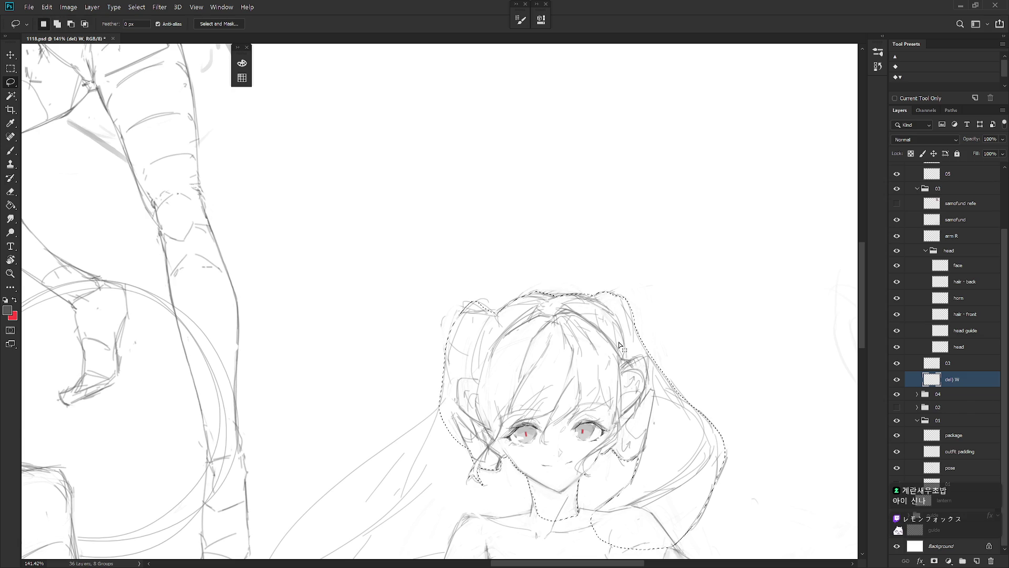
- Add the girl's neck, chest and lower torso to the lasso selection
scroll(619, 345, down, 3)
drag(615, 402, 614, 363)
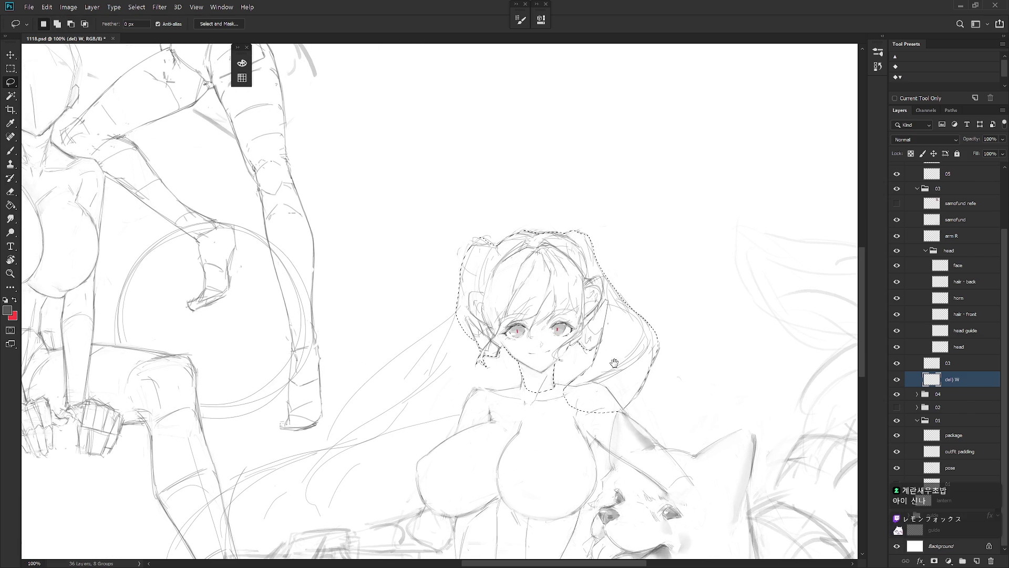
mouse_move(522, 388)
mouse_down()
mouse_move(524, 422)
mouse_move(549, 389)
mouse_move(519, 387)
mouse_move(523, 406)
mouse_move(492, 405)
mouse_move(479, 430)
mouse_move(496, 391)
mouse_move(475, 391)
mouse_move(465, 418)
mouse_move(524, 448)
mouse_up()
scroll(482, 340, up, 3)
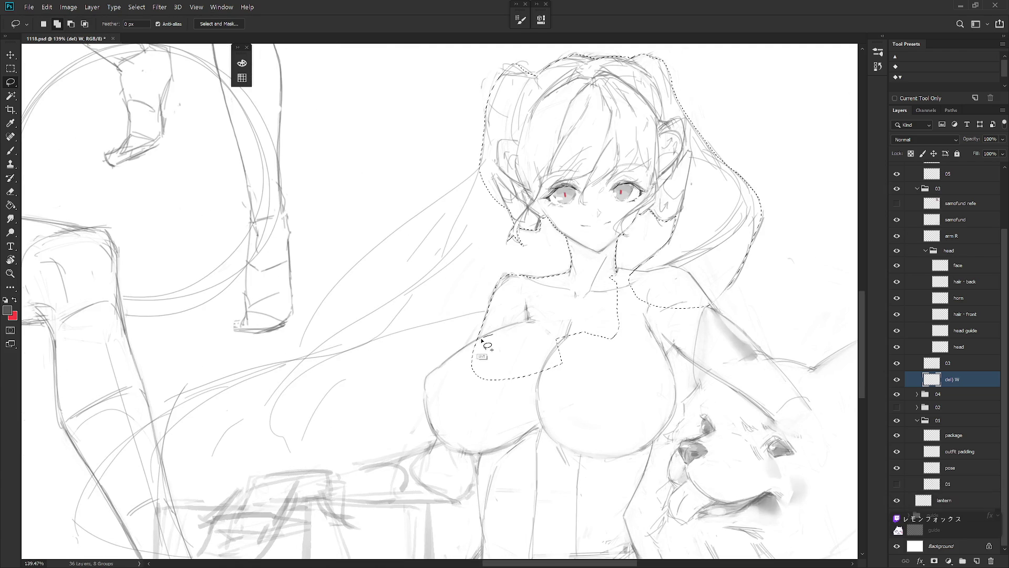
mouse_move(482, 340)
mouse_down()
mouse_move(426, 387)
mouse_move(428, 439)
mouse_move(581, 358)
mouse_move(567, 377)
mouse_up()
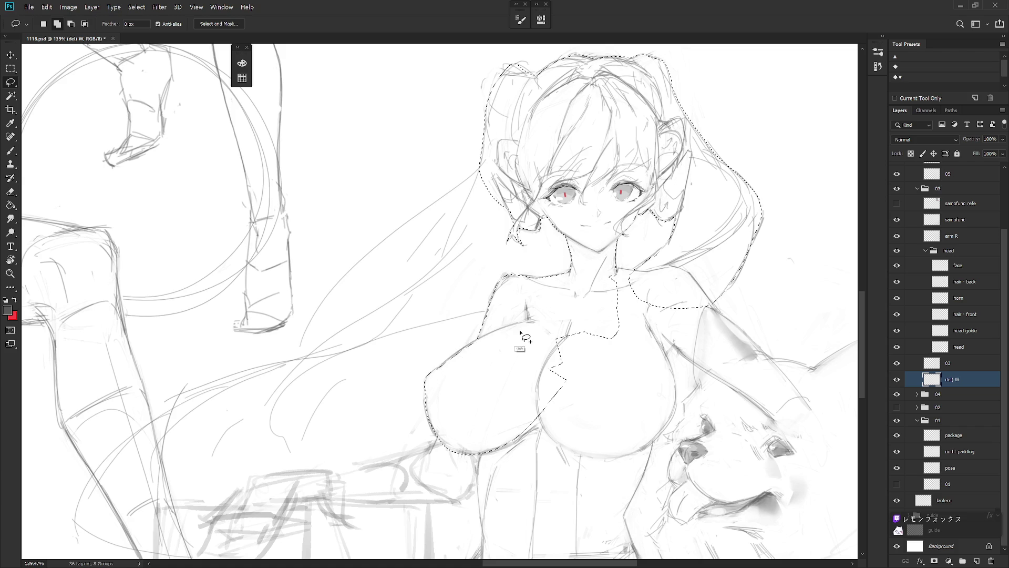
scroll(520, 332, down, 5)
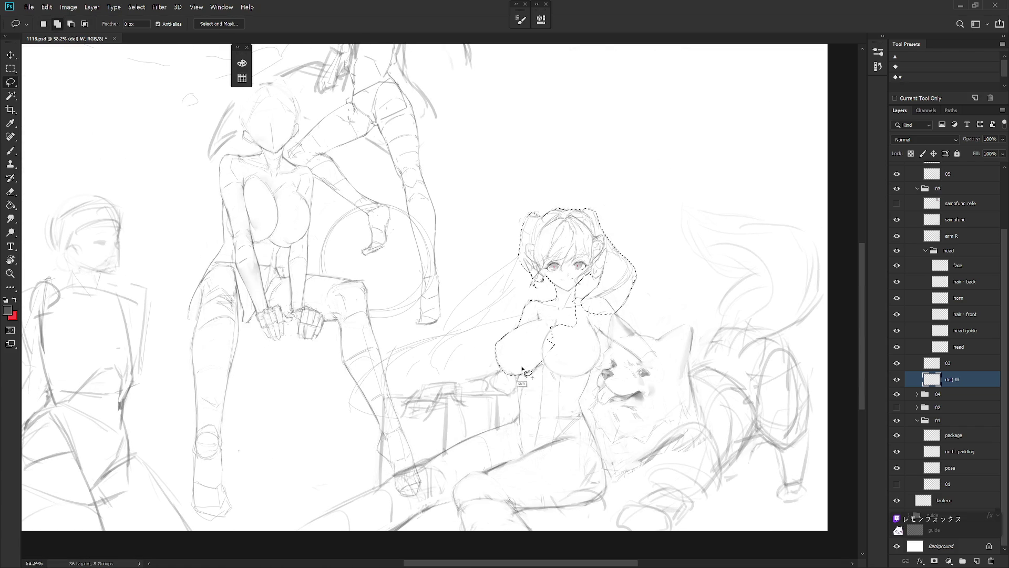
drag(522, 368, 518, 383)
mouse_move(515, 423)
mouse_down()
mouse_move(547, 480)
mouse_move(572, 420)
mouse_move(577, 311)
mouse_up()
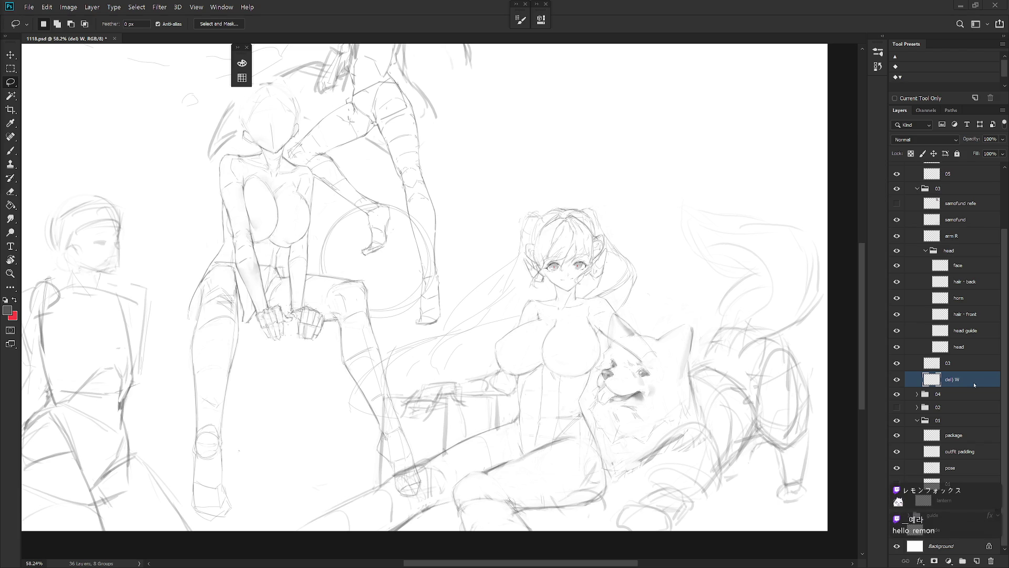
- Try a light pink fill from the Color panel, then undo it
key(F6)
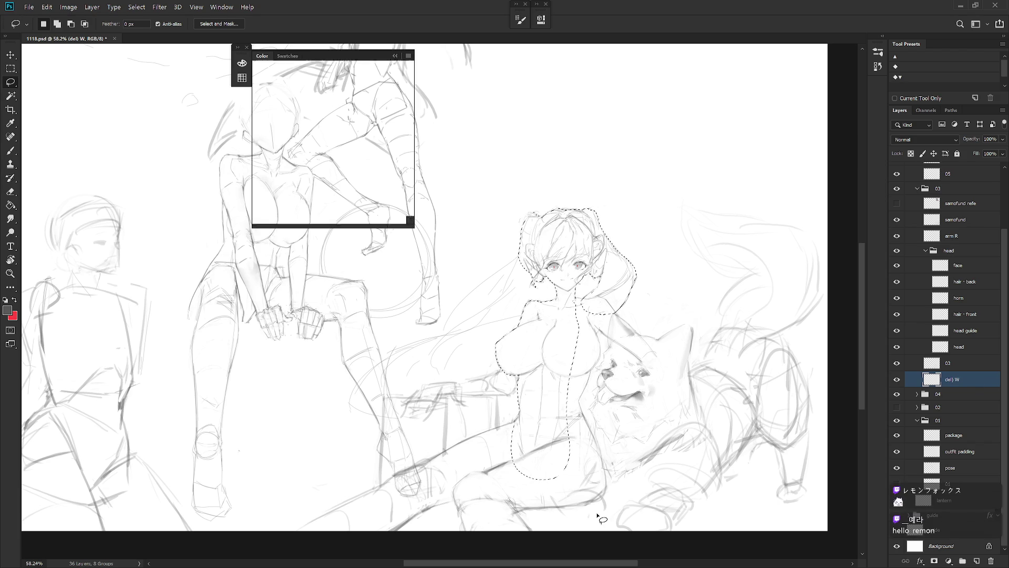
key(x)
click(290, 69)
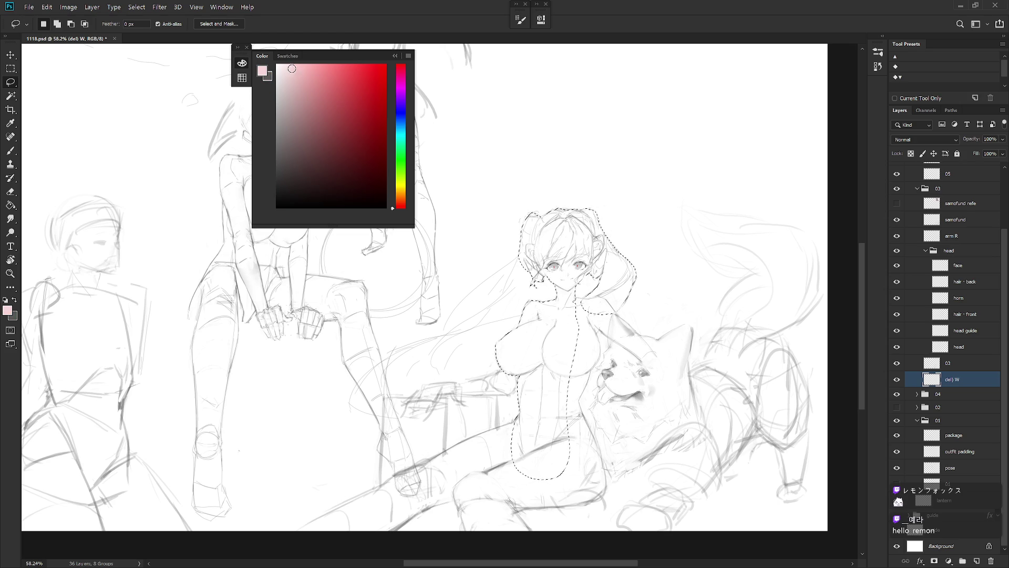
key(alt+BackSpace)
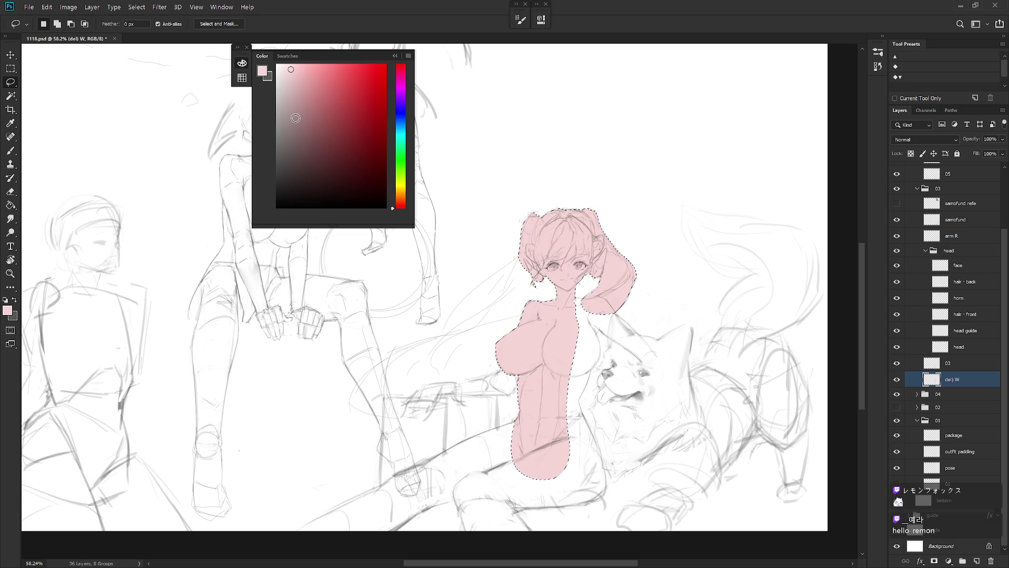
key(ctrl+z)
- Fill the girl's silhouette with a pale lavender-blue, deselect, and select layer 03
click(400, 126)
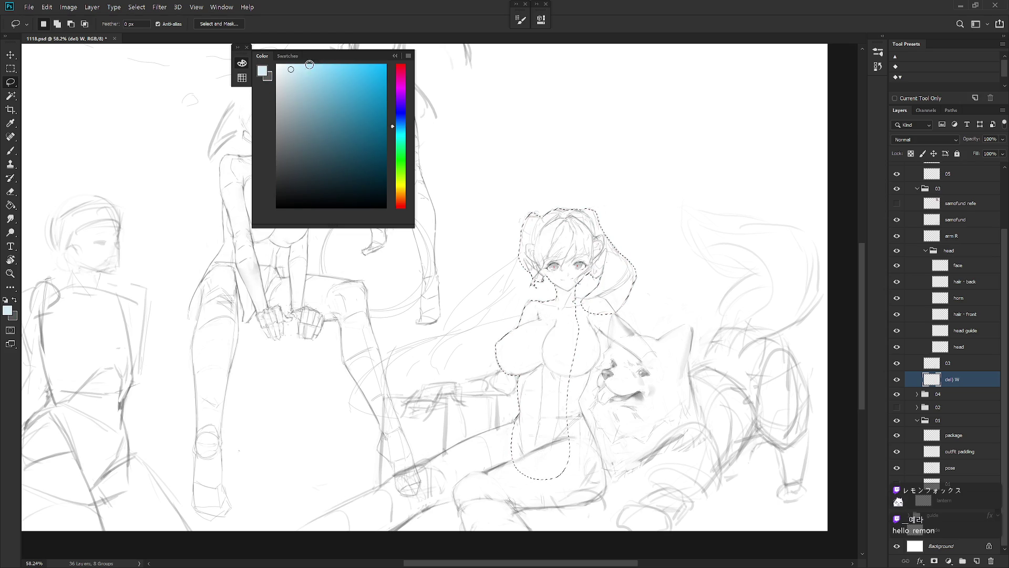
click(401, 113)
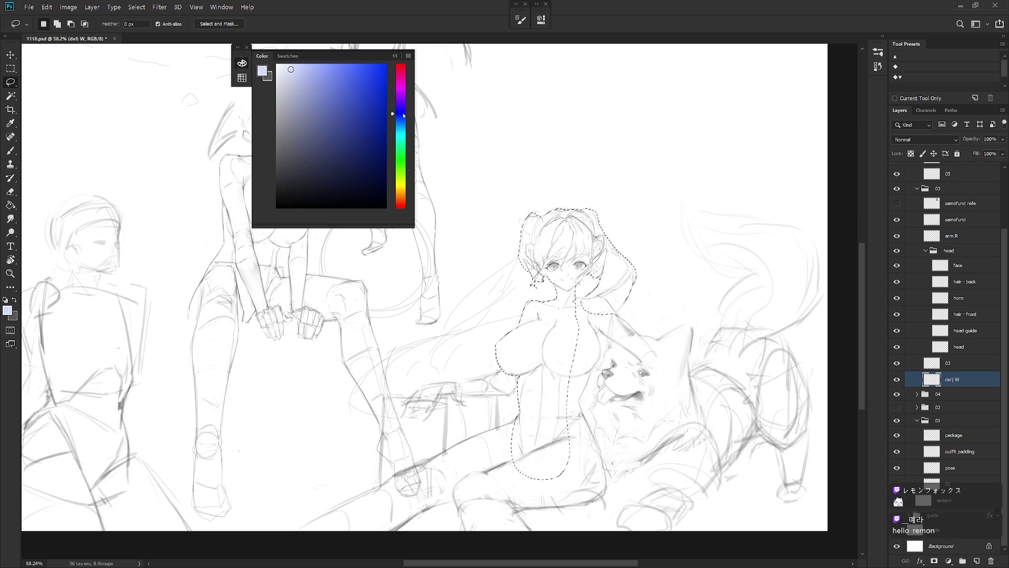
click(400, 116)
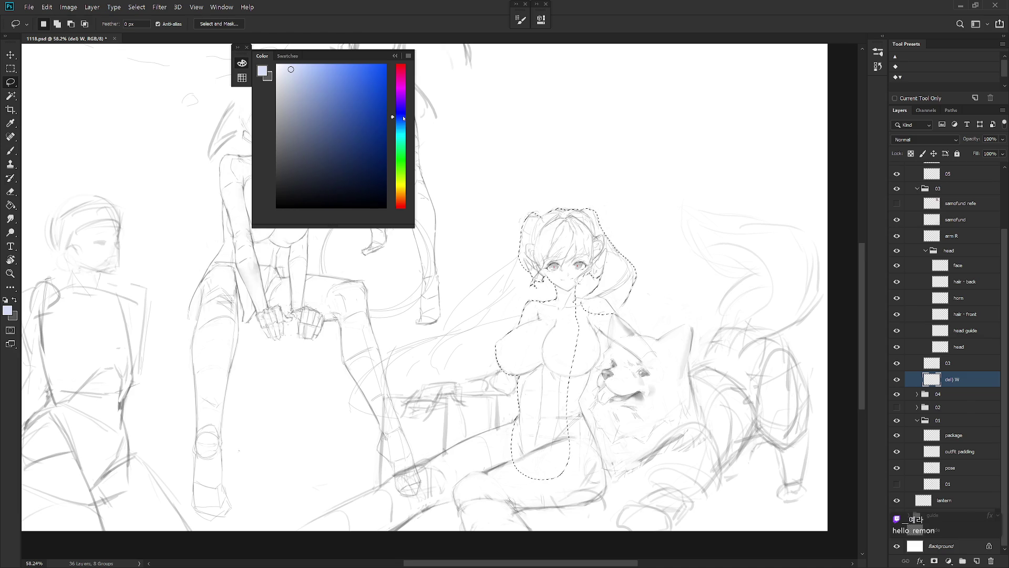
click(302, 65)
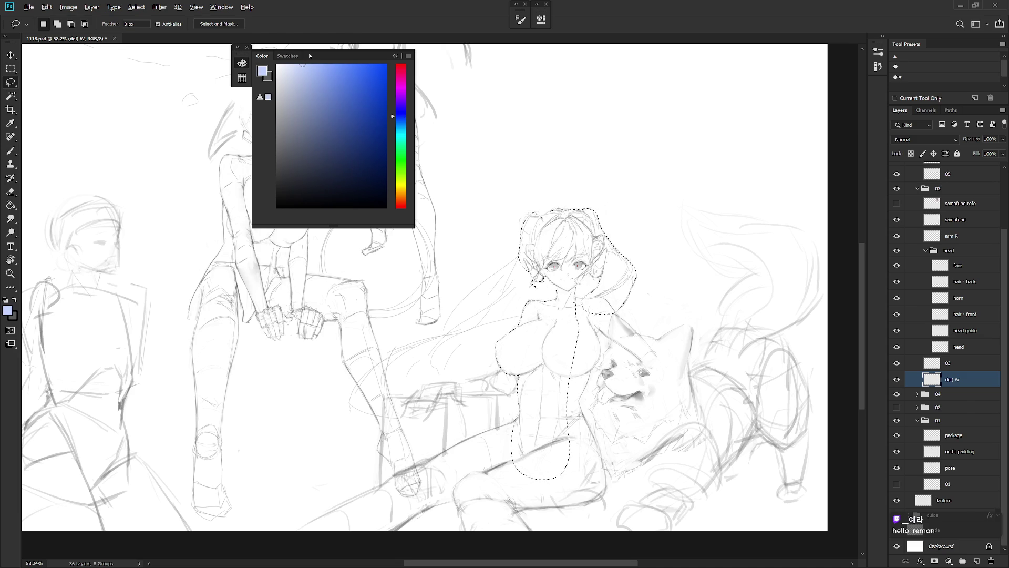
key(alt+BackSpace)
key(ctrl+d)
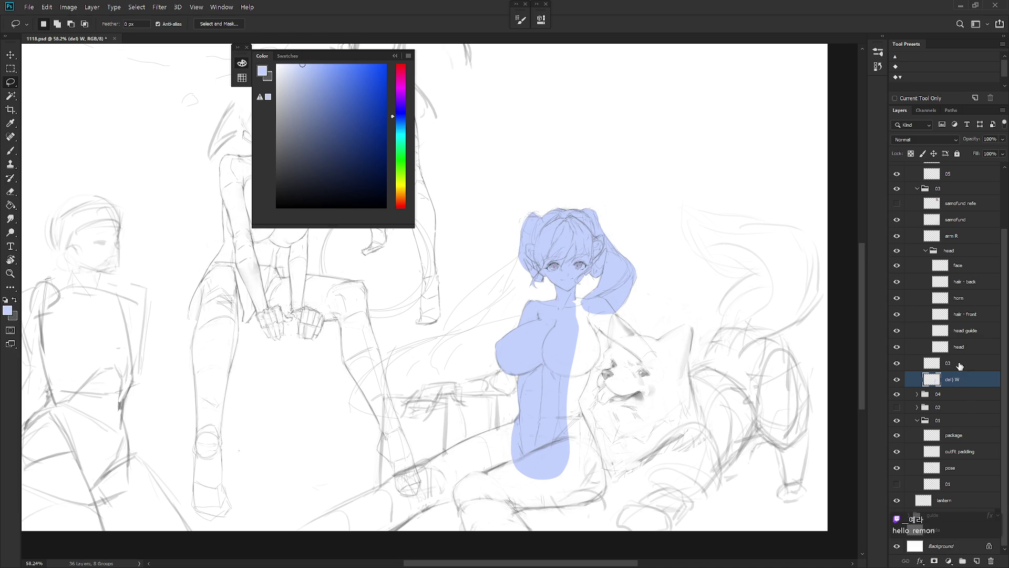
click(960, 365)
- Set layer 03 and the head group to Multiply, then lasso the torso's right side on (del) W
click(928, 140)
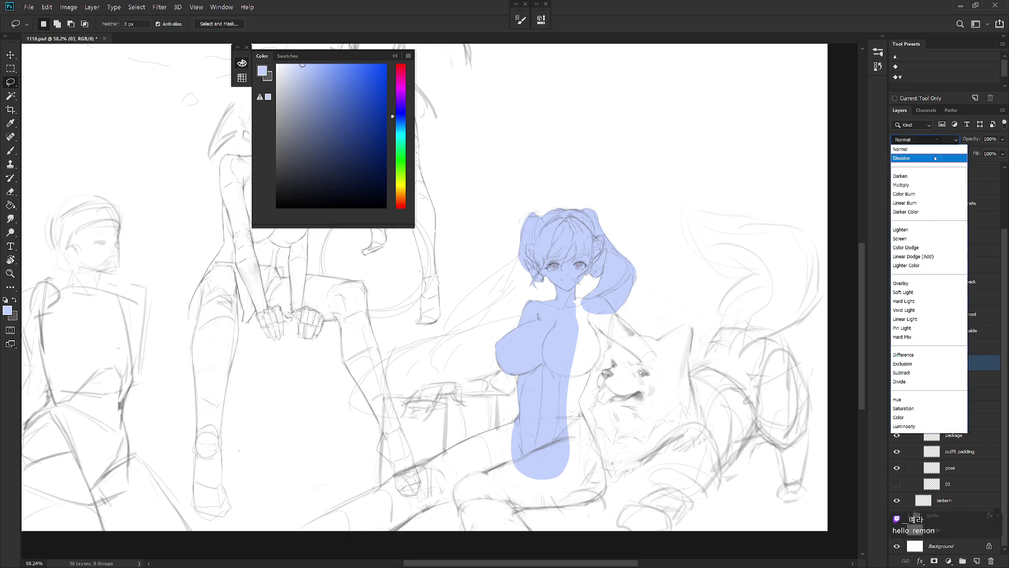
click(902, 185)
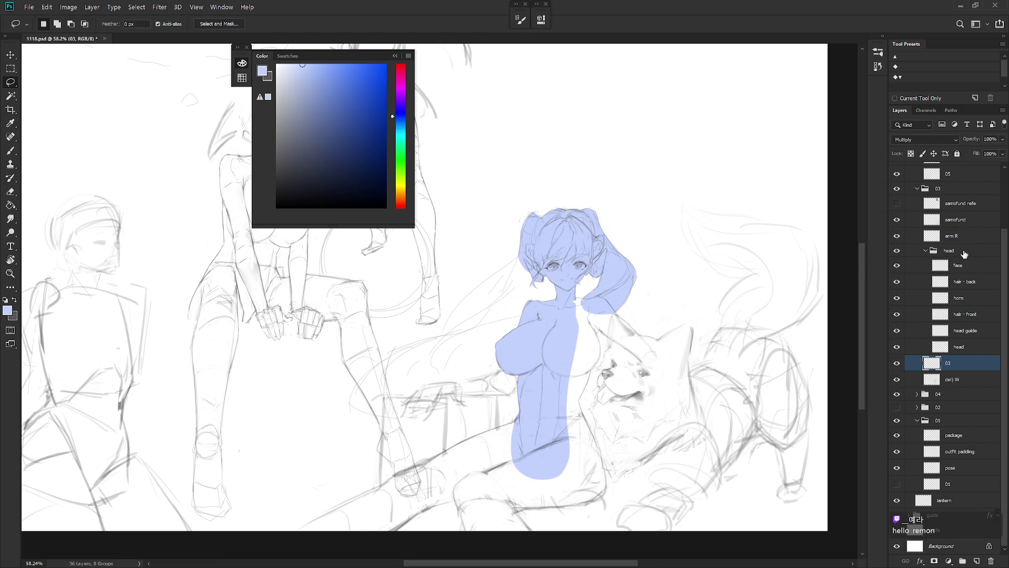
click(965, 254)
click(926, 251)
click(934, 140)
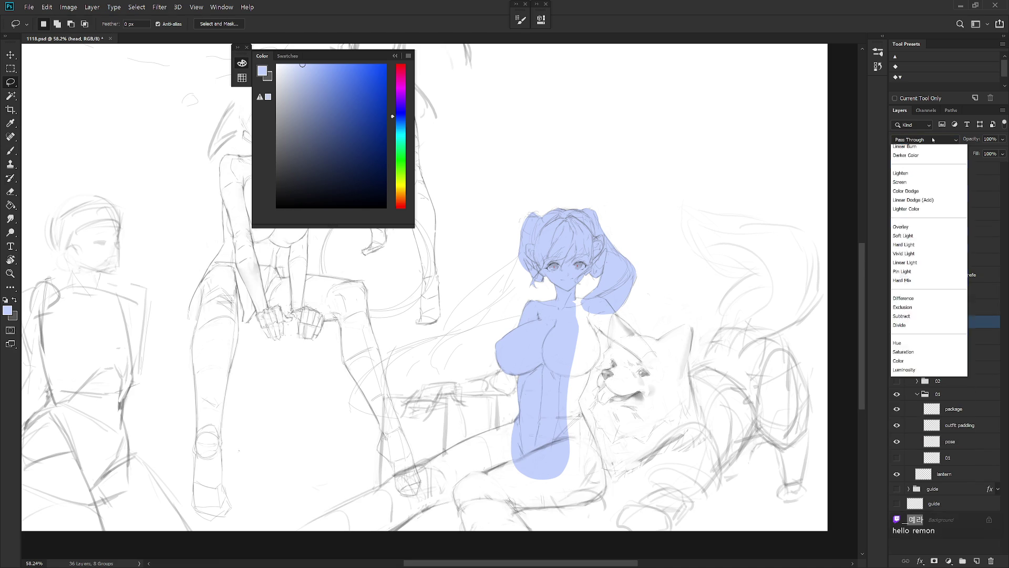
click(904, 194)
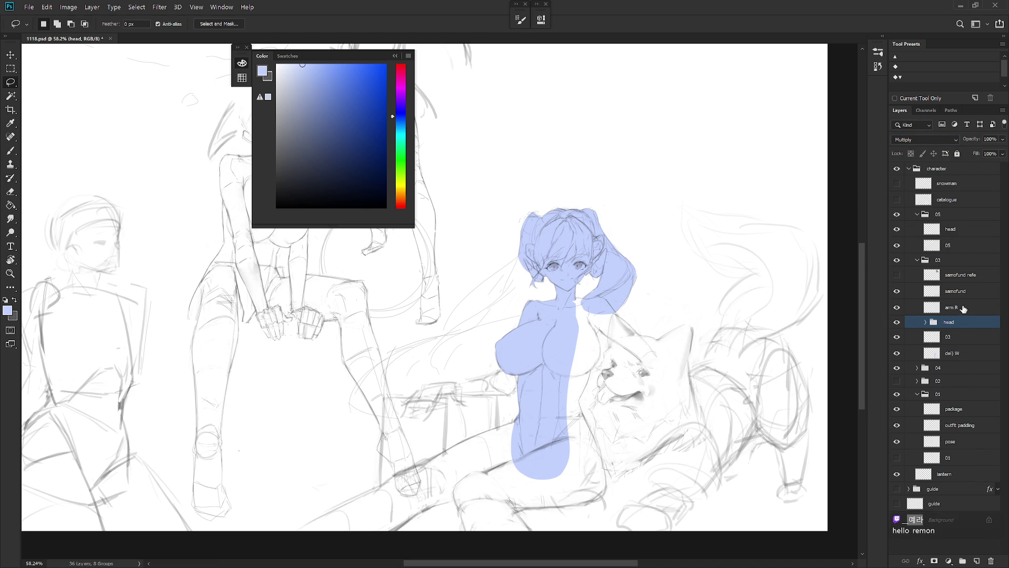
click(963, 353)
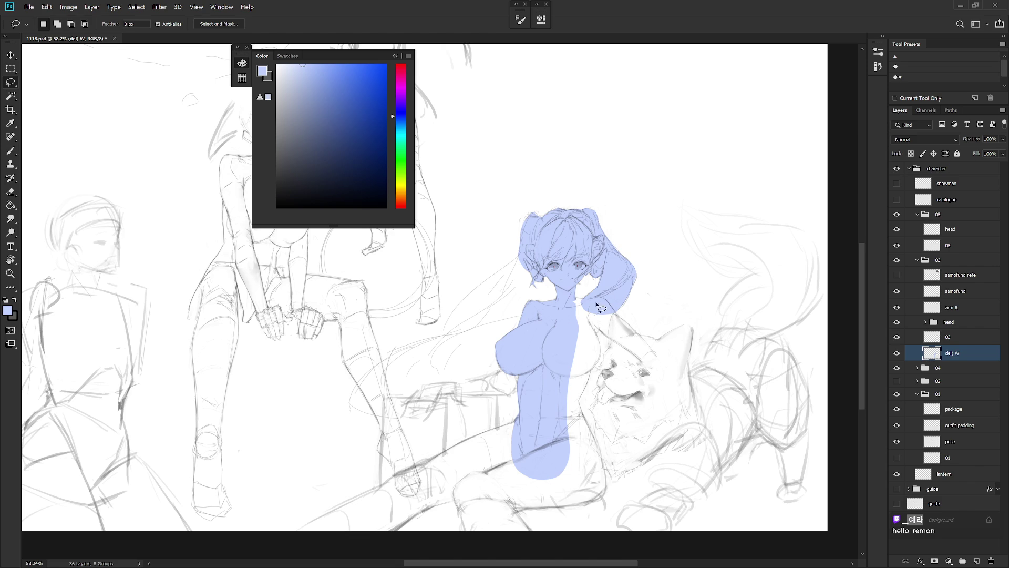
mouse_move(597, 326)
mouse_down()
mouse_move(599, 362)
mouse_move(581, 398)
mouse_move(603, 494)
mouse_move(591, 505)
mouse_move(541, 497)
mouse_move(559, 321)
mouse_move(585, 306)
mouse_move(592, 315)
mouse_up()
- Fill the torso's right side with light blue and deselect
key(alt+BackSpace)
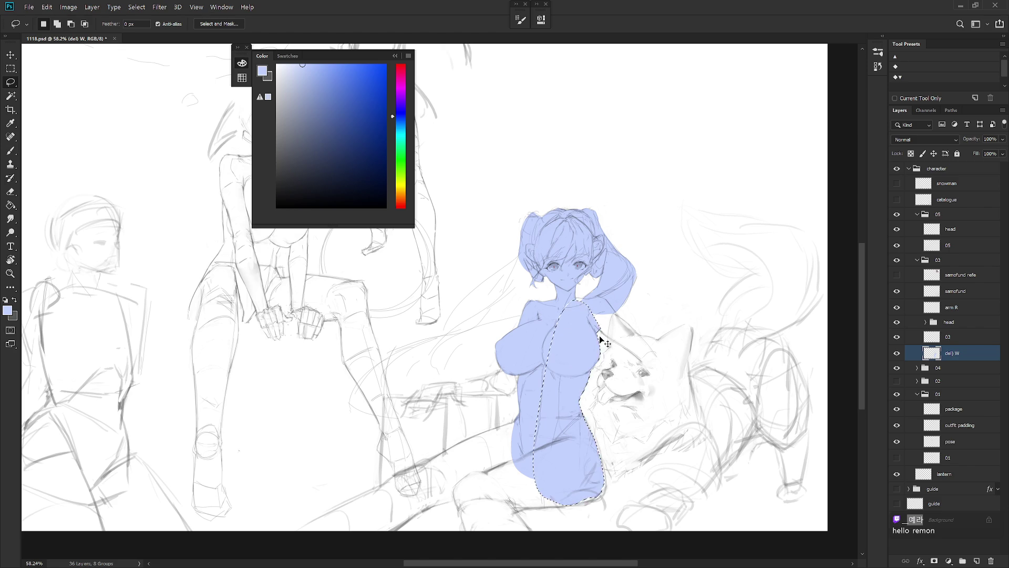
key(ctrl+d)
scroll(623, 362, down, 2)
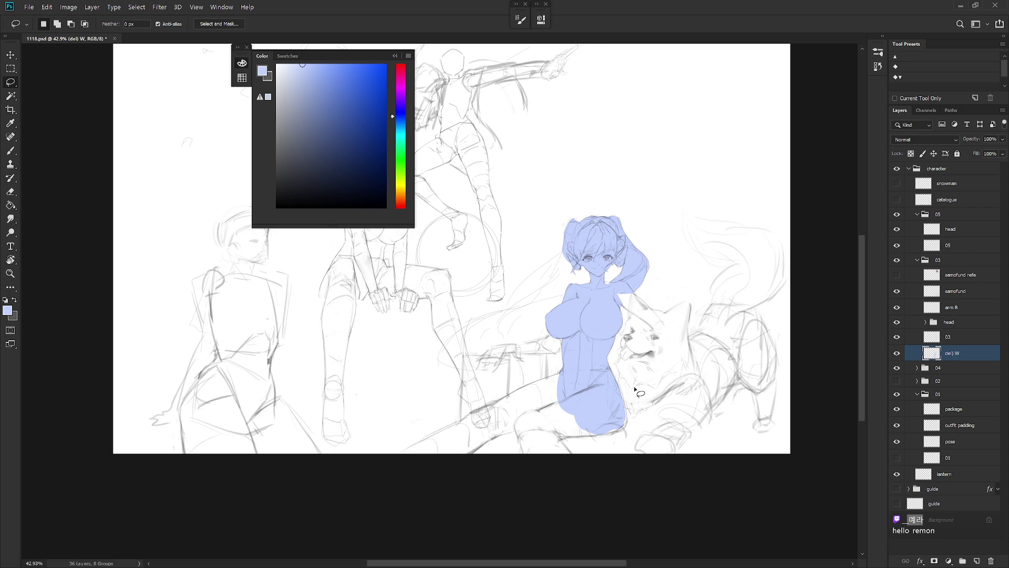
scroll(594, 421, up, 4)
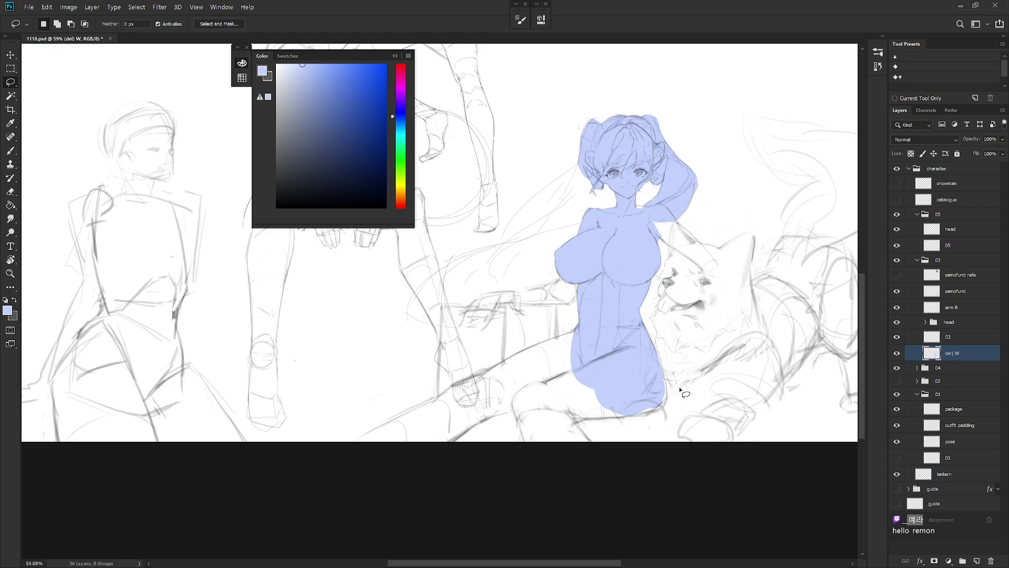
- Fill the figure's right edge from waist to hip and down to the bottom light blue
mouse_move(656, 342)
mouse_down()
mouse_move(660, 408)
mouse_move(573, 419)
mouse_move(652, 412)
mouse_move(665, 400)
mouse_move(654, 351)
mouse_move(616, 396)
mouse_up()
key(alt+BackSpace)
key(ctrl+d)
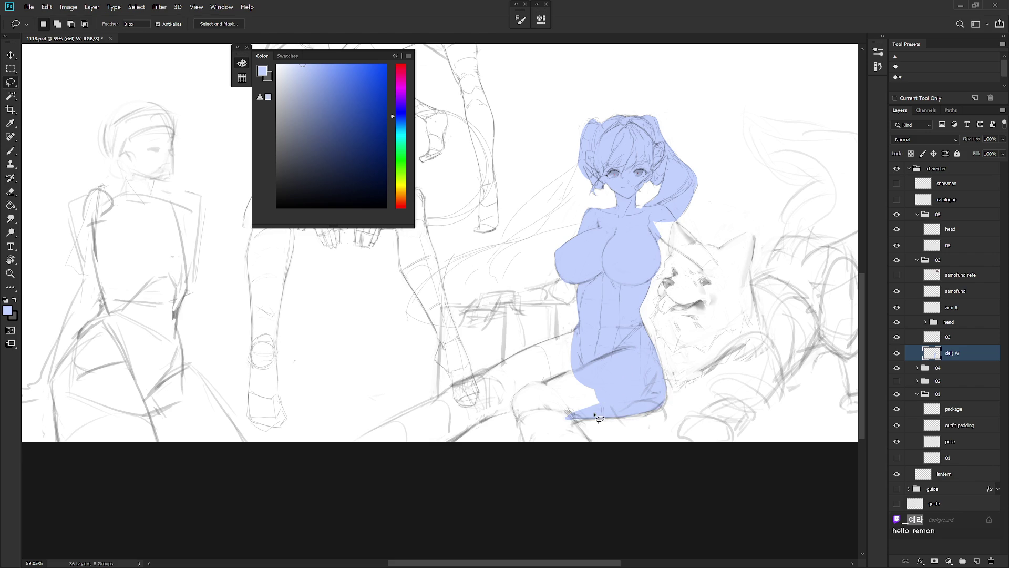
mouse_move(649, 332)
mouse_down()
mouse_move(663, 368)
mouse_move(659, 412)
mouse_move(619, 351)
mouse_up()
key(alt+BackSpace)
key(ctrl+d)
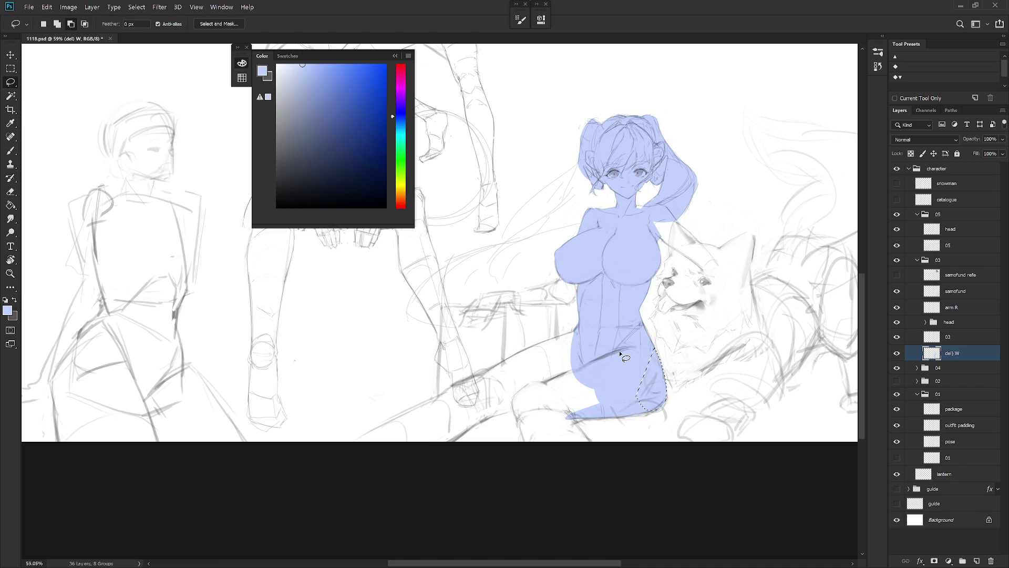
- Fill the side of the girl's leg and her thigh with light blue
mouse_move(578, 331)
mouse_down()
mouse_move(391, 421)
mouse_move(379, 459)
mouse_move(448, 447)
mouse_move(534, 411)
mouse_move(581, 331)
mouse_up()
key(alt+BackSpace)
key(ctrl+d)
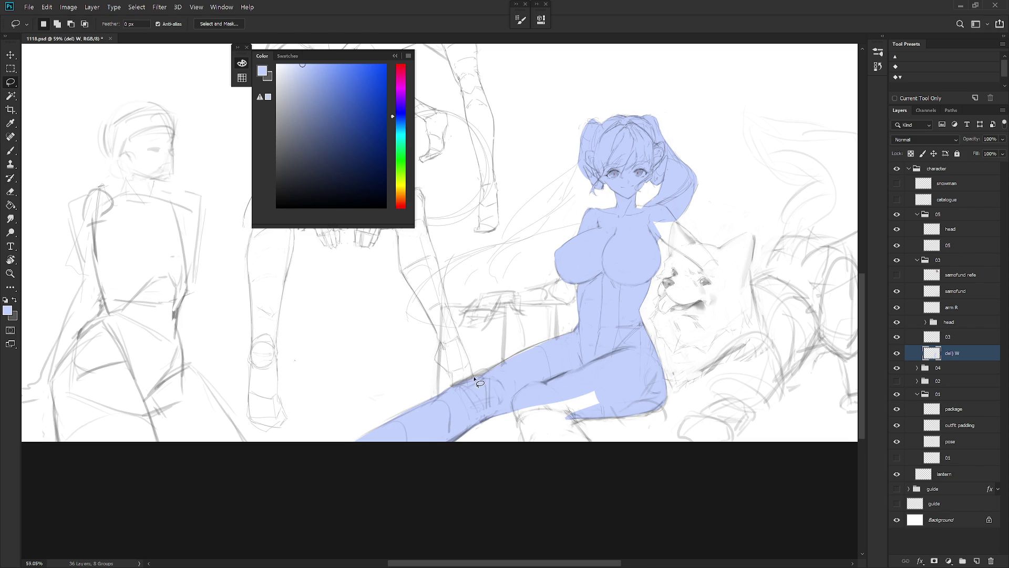
mouse_move(490, 377)
mouse_down()
mouse_move(473, 378)
mouse_move(552, 341)
mouse_move(518, 423)
mouse_move(570, 467)
mouse_move(600, 464)
mouse_move(580, 431)
mouse_move(613, 413)
mouse_move(599, 375)
mouse_up()
key(alt+BackSpace)
- Fill the lower leg area under the lap with light blue and deselect
drag(558, 451, 563, 447)
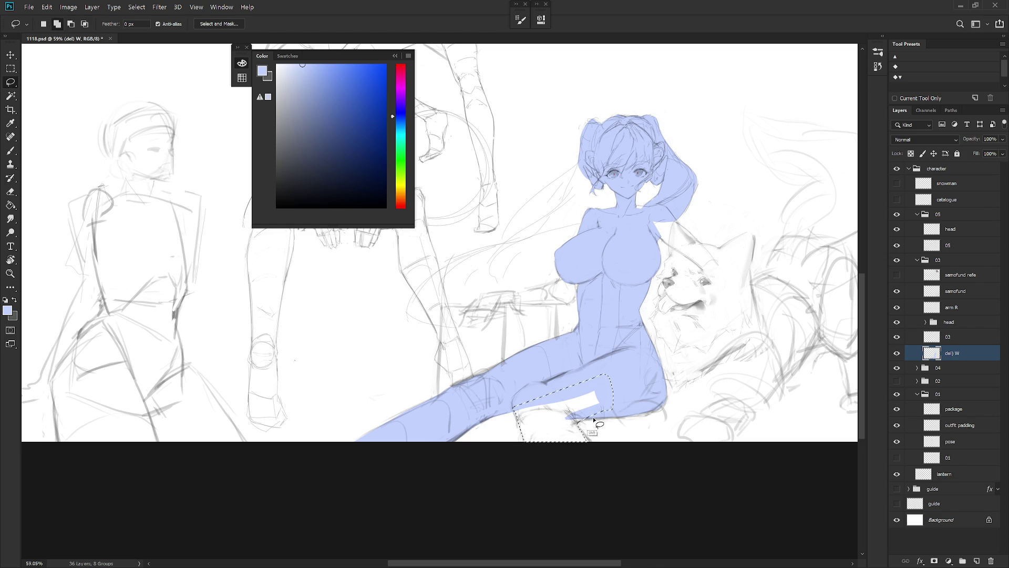
drag(614, 386, 579, 416)
key(alt+BackSpace)
key(ctrl+d)
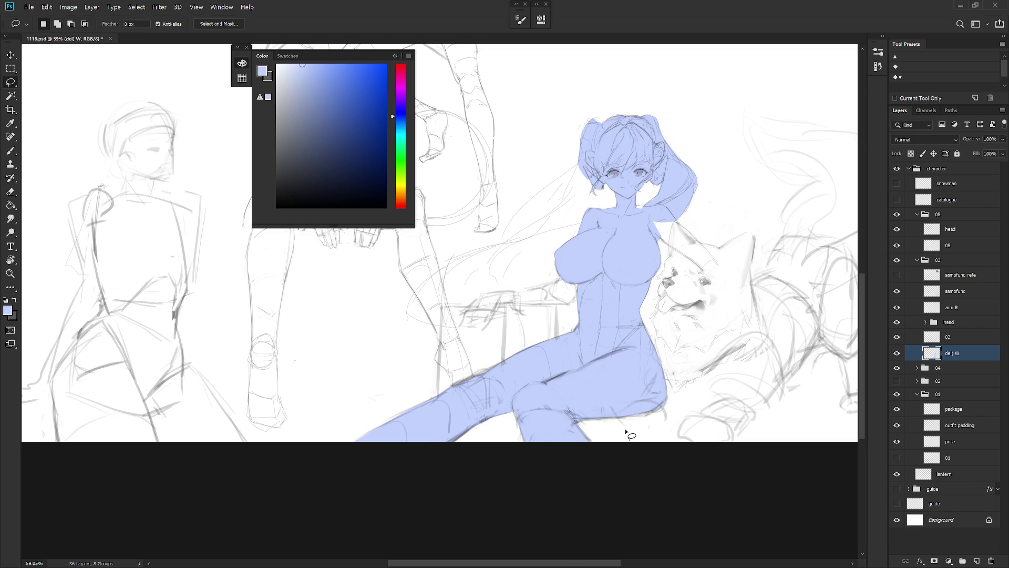
scroll(627, 431, down, 2)
- Show the 02 sketch group and lasso the neck patch and the hair strand flowing left
key(b)
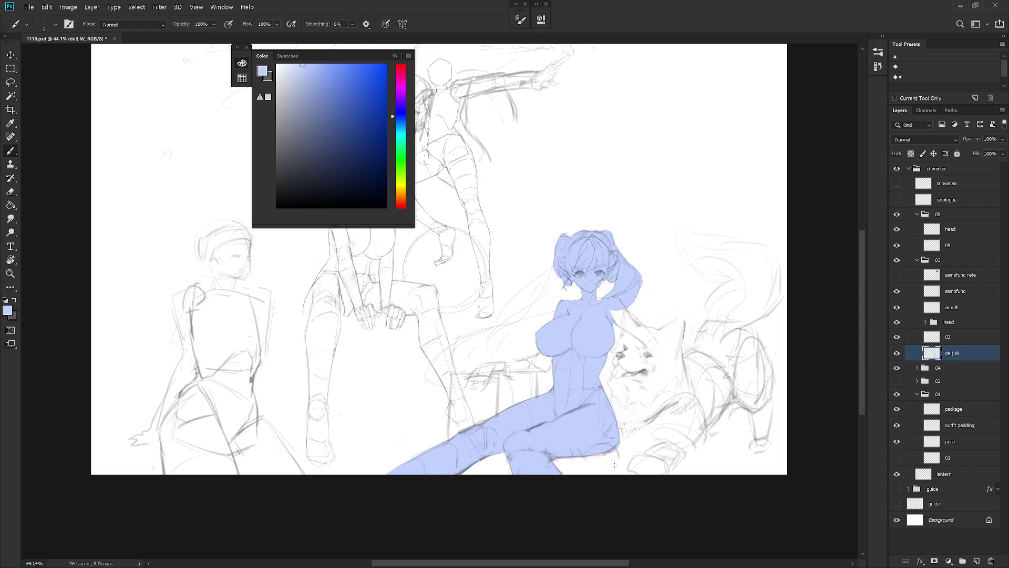
scroll(612, 288, up, 3)
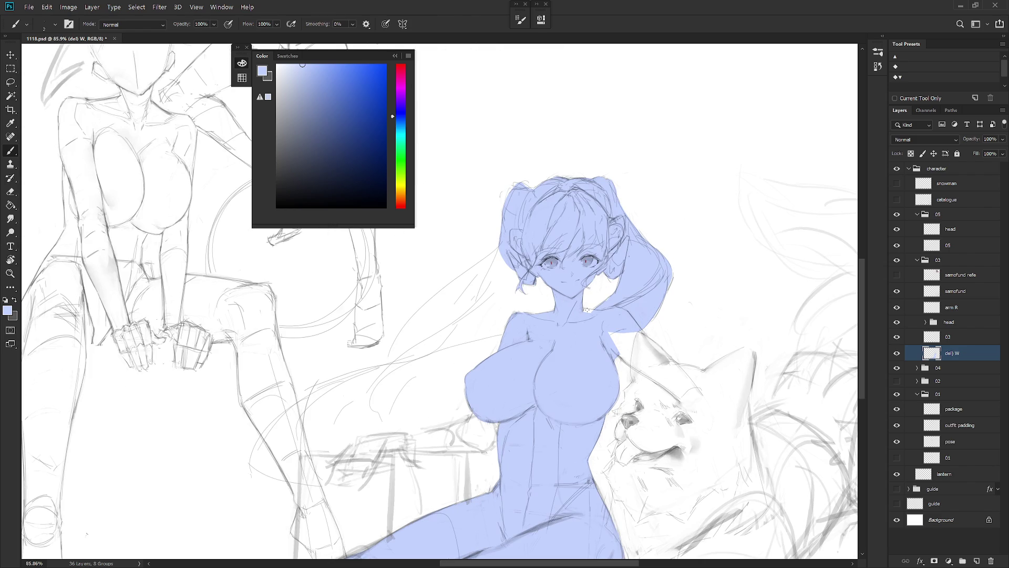
key(l)
mouse_move(580, 309)
mouse_down()
mouse_move(602, 314)
mouse_move(581, 312)
mouse_up()
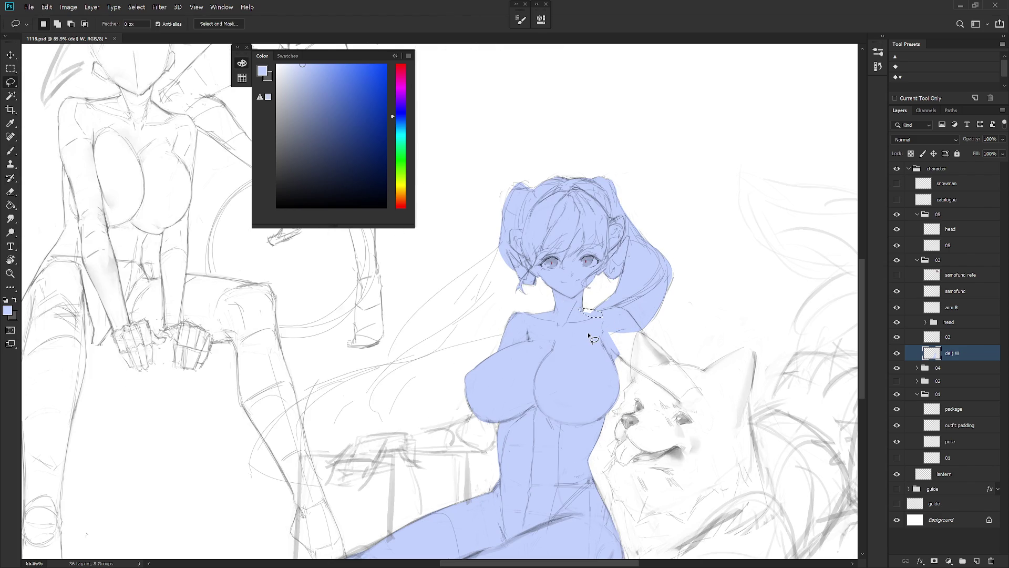
click(897, 380)
scroll(684, 483, down, 2)
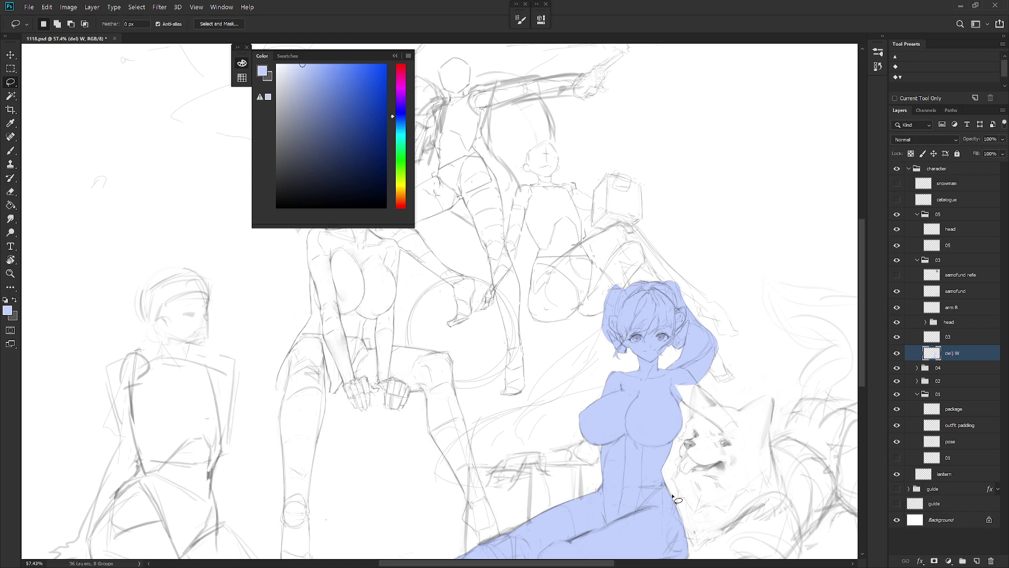
scroll(657, 431, down, 3)
scroll(657, 431, left, 1)
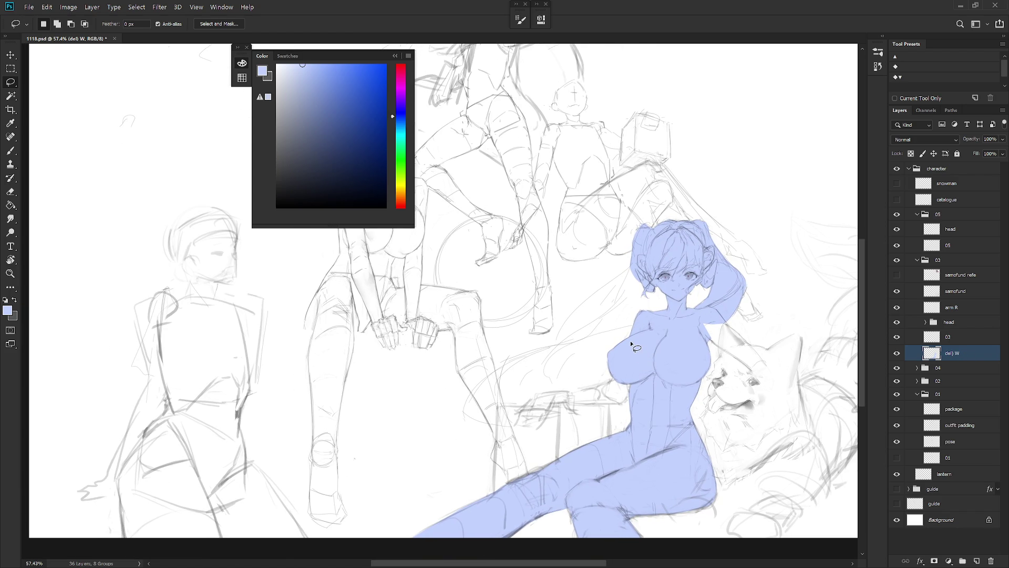
mouse_move(632, 264)
mouse_down()
mouse_move(466, 405)
mouse_move(526, 434)
mouse_move(499, 406)
mouse_move(646, 293)
mouse_move(655, 282)
mouse_move(640, 266)
mouse_up()
- Fill the hair strand and the gap between hair and chest with light blue
key(alt+BackSpace)
key(ctrl+d)
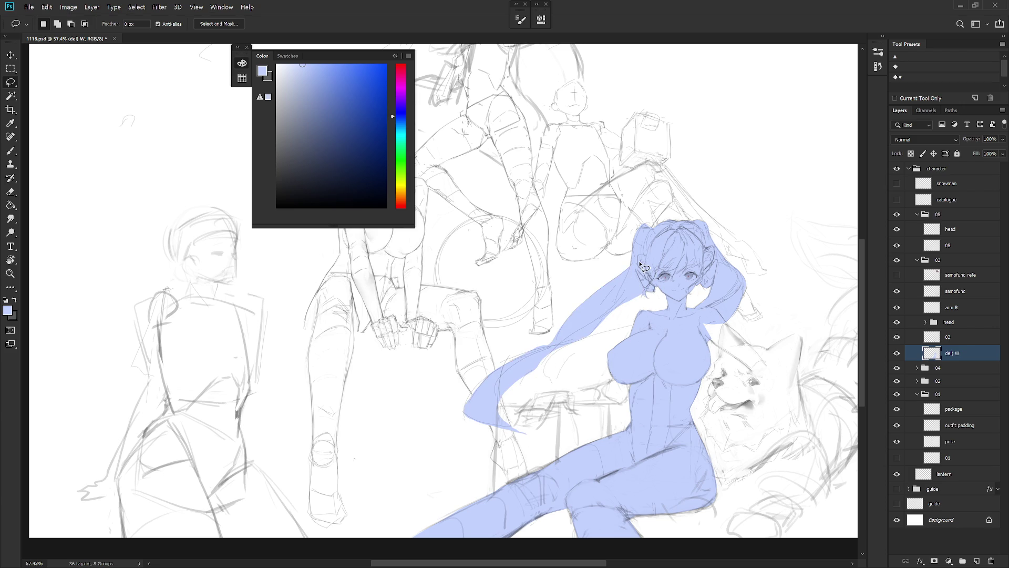
mouse_move(646, 322)
mouse_down()
mouse_move(564, 348)
mouse_move(526, 374)
mouse_move(589, 402)
mouse_move(586, 412)
mouse_move(604, 376)
mouse_move(651, 351)
mouse_up()
key(alt+BackSpace)
key(ctrl+d)
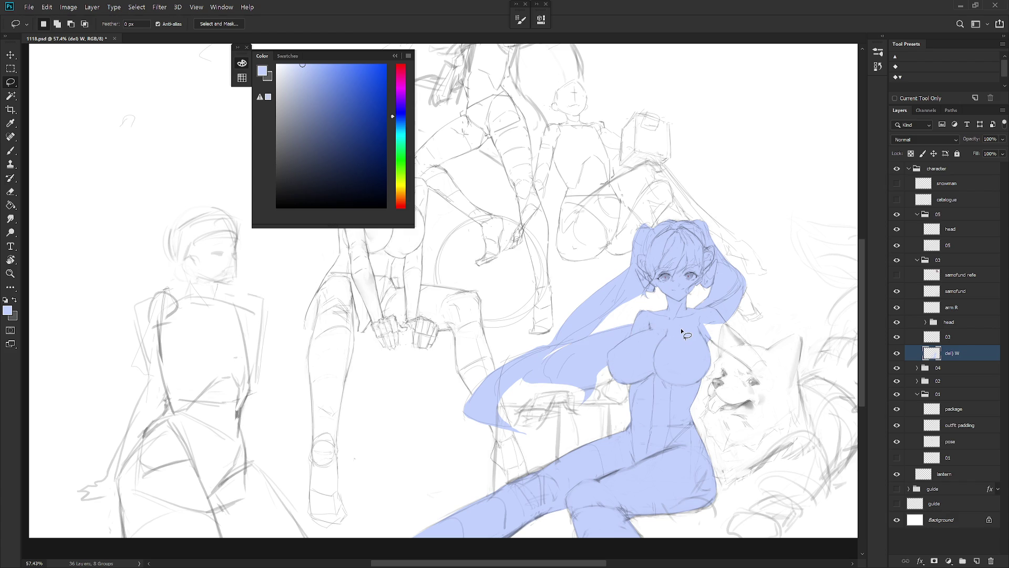
- Fill the girl's arm beneath the hair with light blue
drag(682, 331, 592, 371)
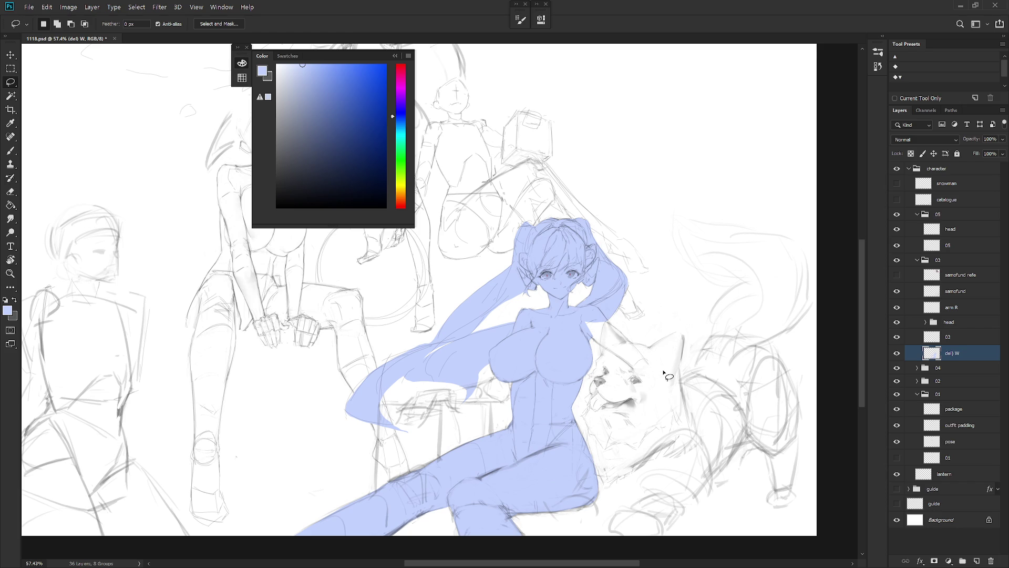
drag(542, 437, 640, 402)
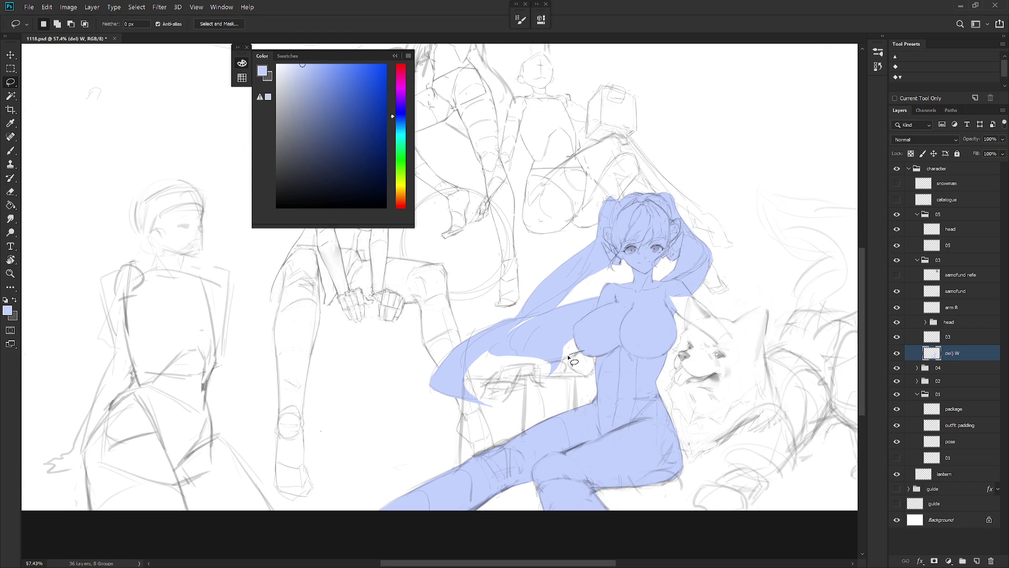
mouse_move(569, 358)
mouse_down()
mouse_move(499, 366)
mouse_move(481, 395)
mouse_move(506, 400)
mouse_move(538, 380)
mouse_move(608, 366)
mouse_up()
key(alt+BackSpace)
key(ctrl+d)
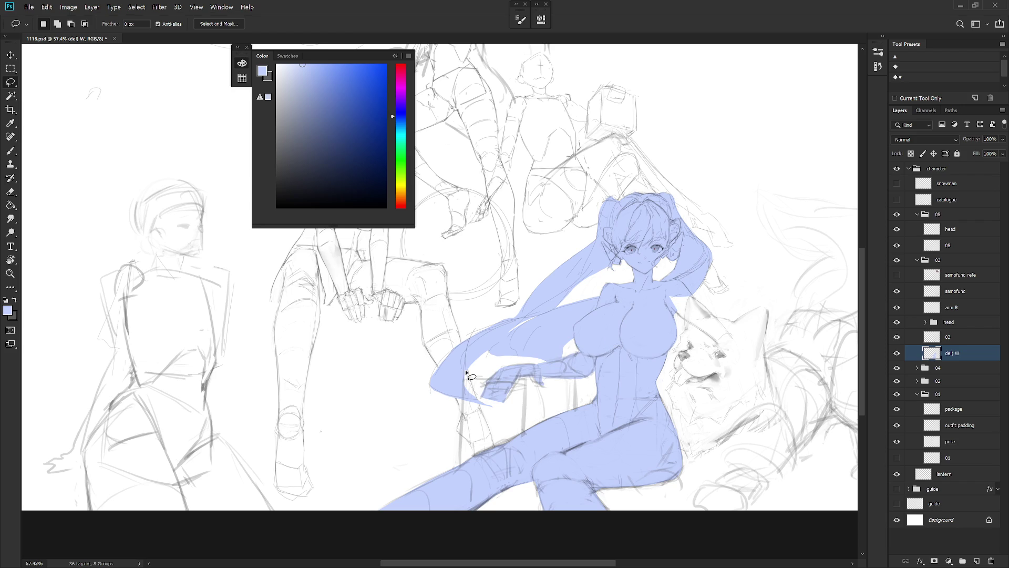
- Fill the lap and chair armrest with light blue and deselect
mouse_move(466, 378)
mouse_down()
mouse_move(573, 376)
mouse_move(574, 391)
mouse_move(515, 458)
mouse_move(462, 470)
mouse_move(463, 422)
mouse_up()
key(alt+BackSpace)
key(ctrl+d)
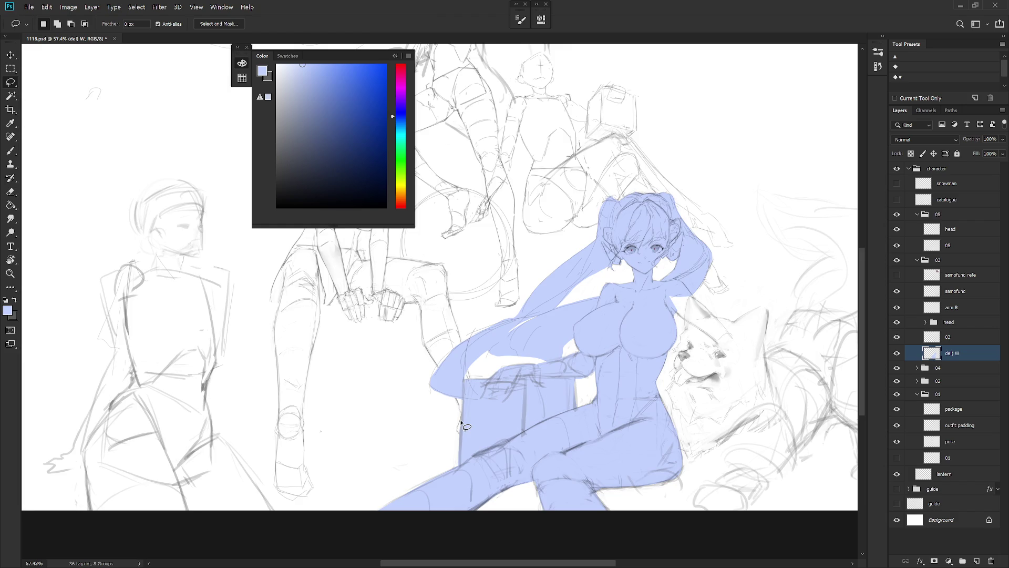
scroll(465, 426, down, 2)
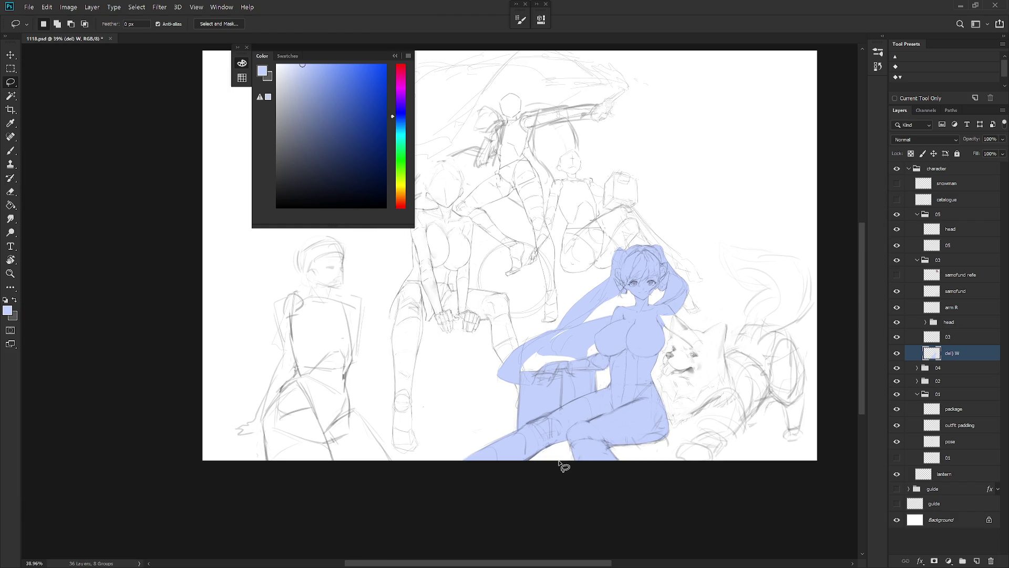
- Show the guide group and hide its Color Overlay effect so the wind strokes turn grey
click(897, 488)
scroll(659, 464, down, 2)
key(b)
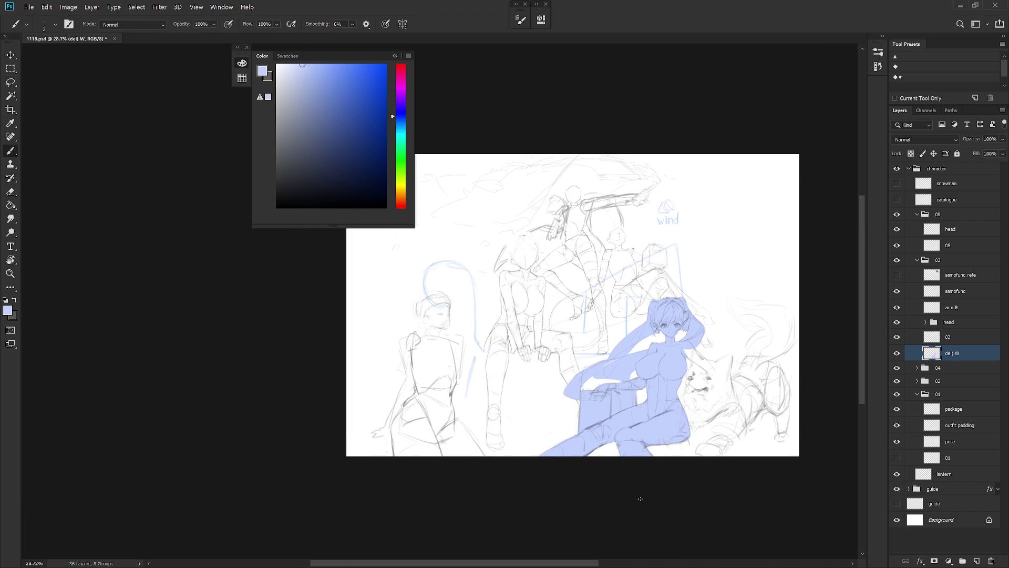
click(997, 489)
click(926, 499)
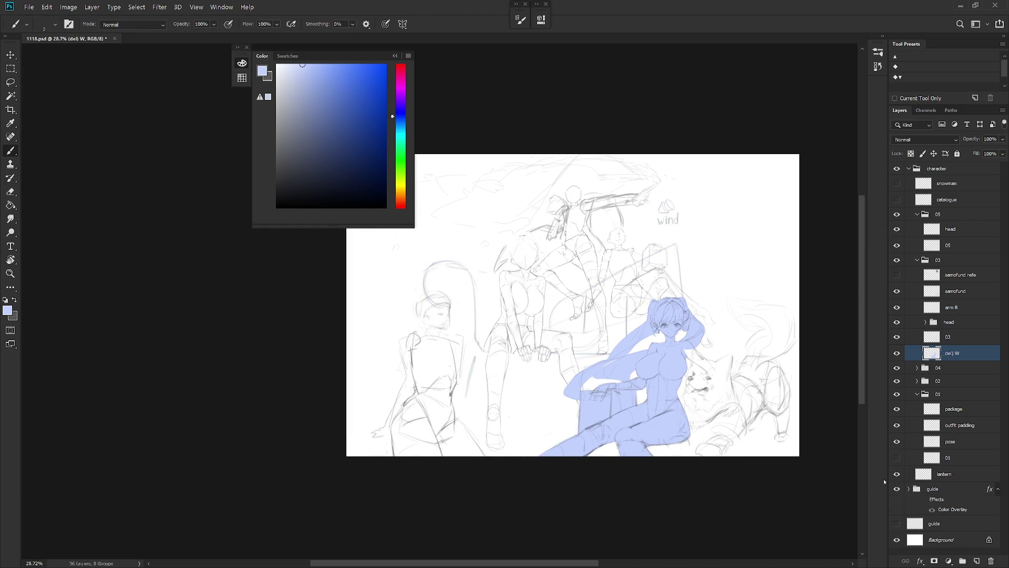
scroll(689, 403, up, 1)
scroll(689, 403, up, 1)
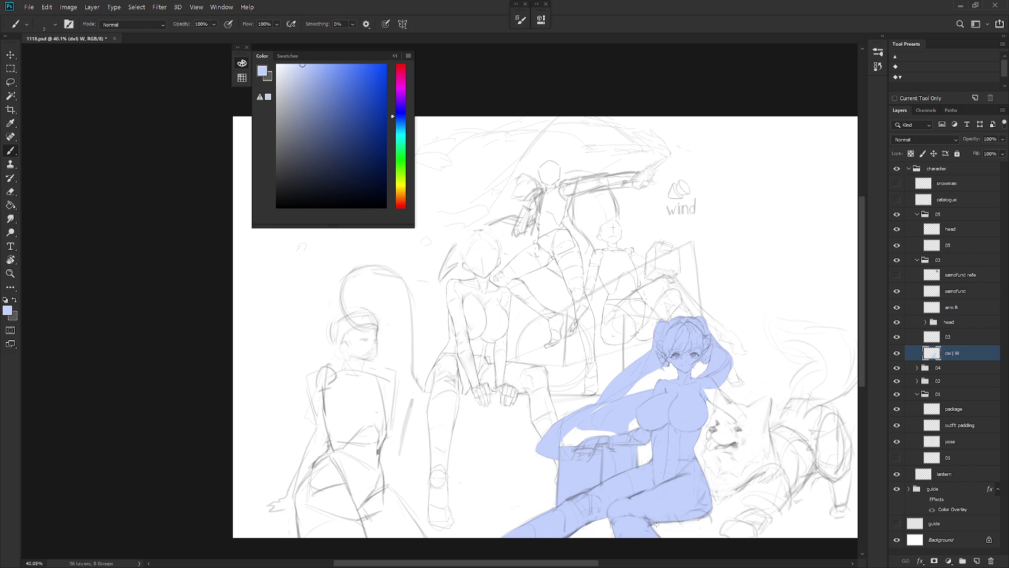
- Compare the sketch with its originally opened state in History, then return to the latest edit
click(883, 37)
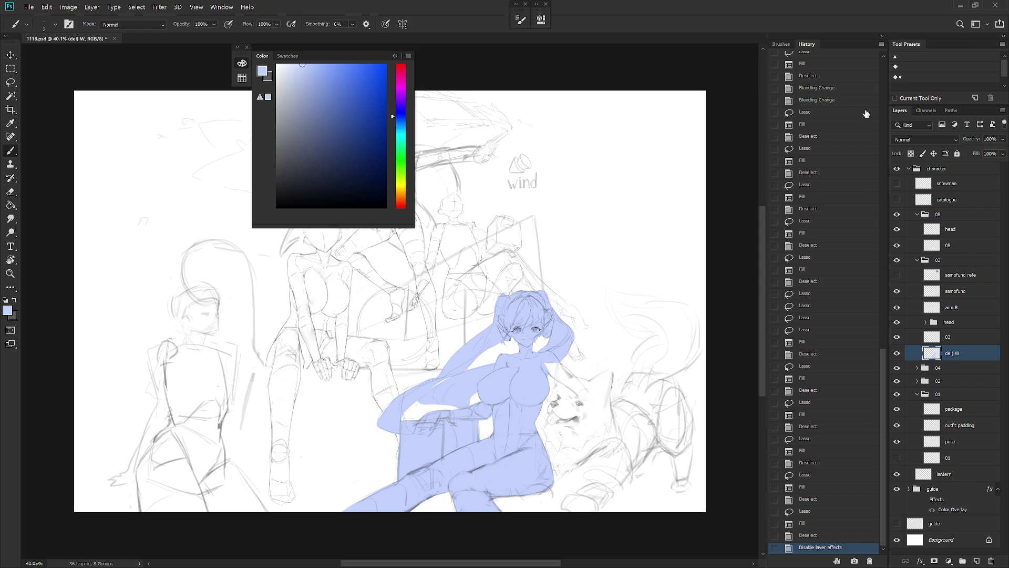
scroll(866, 113, up, 15)
click(849, 62)
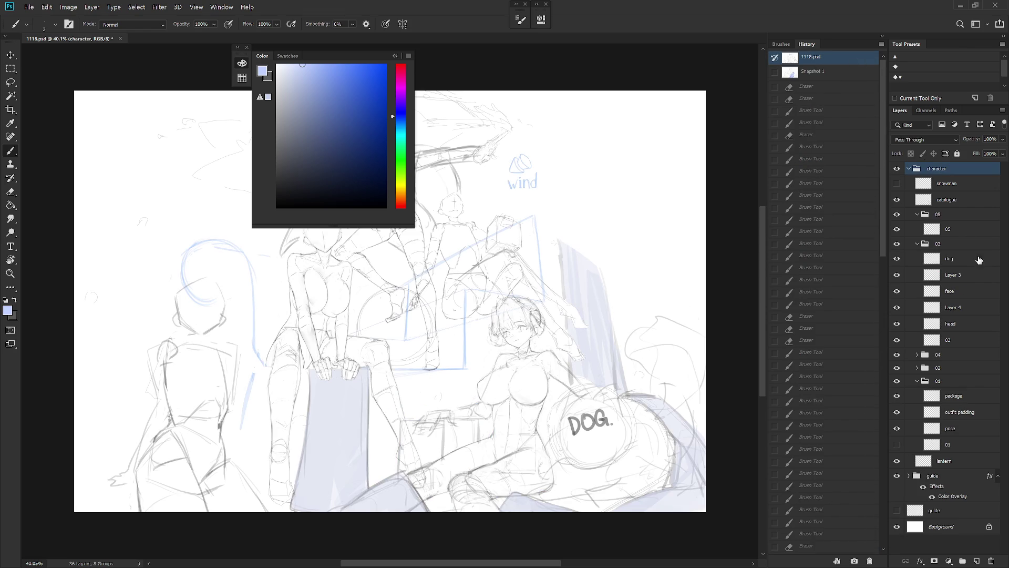
key(ctrl+z)
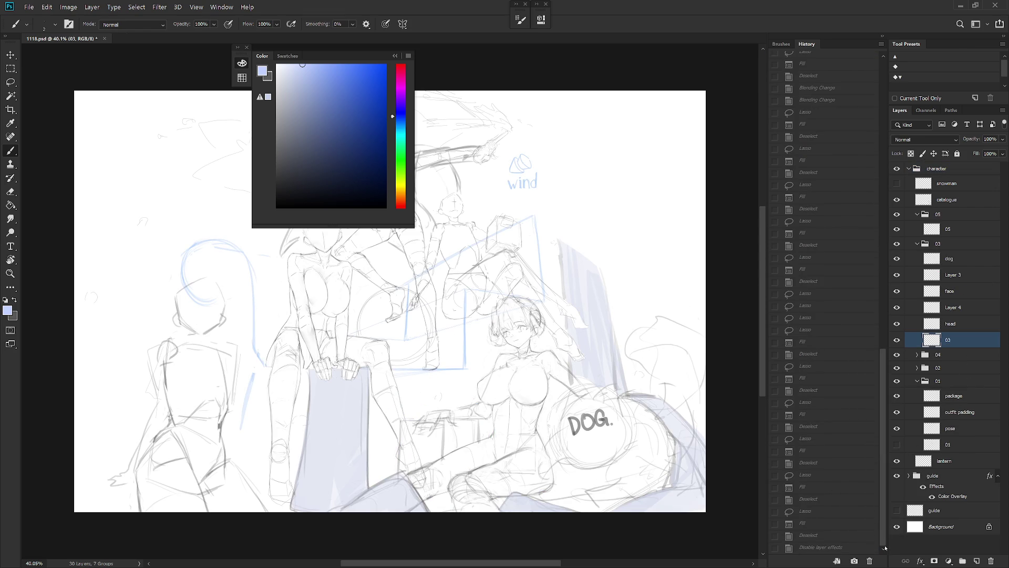
- Copy the 03 lines around the girl's hip and dog onto Layer 1, deleting the duplicate 03
drag(954, 339, 956, 354)
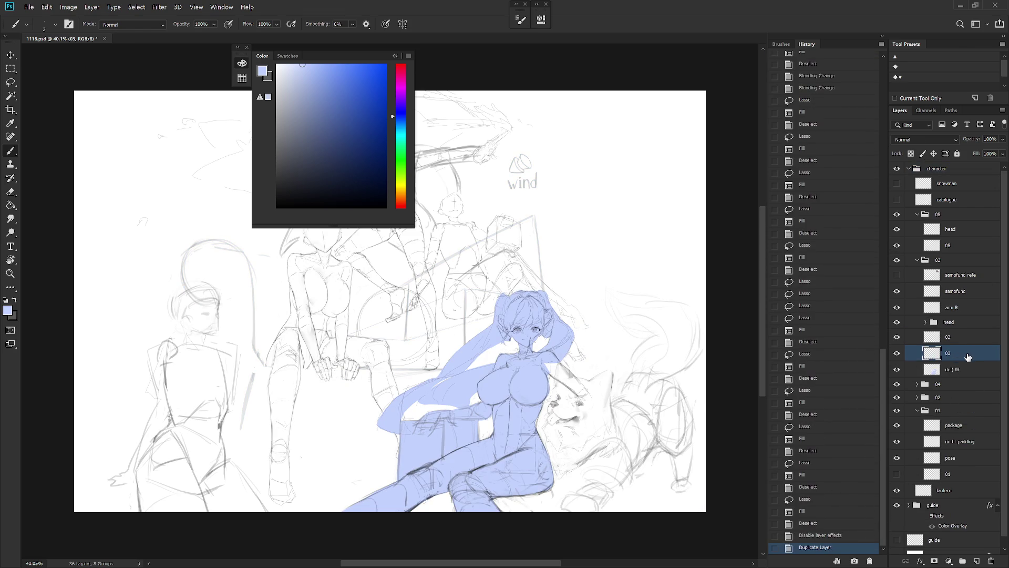
mouse_move(574, 444)
mouse_down()
mouse_move(615, 397)
mouse_move(592, 452)
mouse_move(605, 439)
mouse_up()
key(l)
mouse_move(591, 401)
mouse_down()
mouse_move(576, 381)
mouse_move(557, 386)
mouse_move(491, 437)
mouse_move(521, 488)
mouse_up()
key(ctrl+j)
click(953, 369)
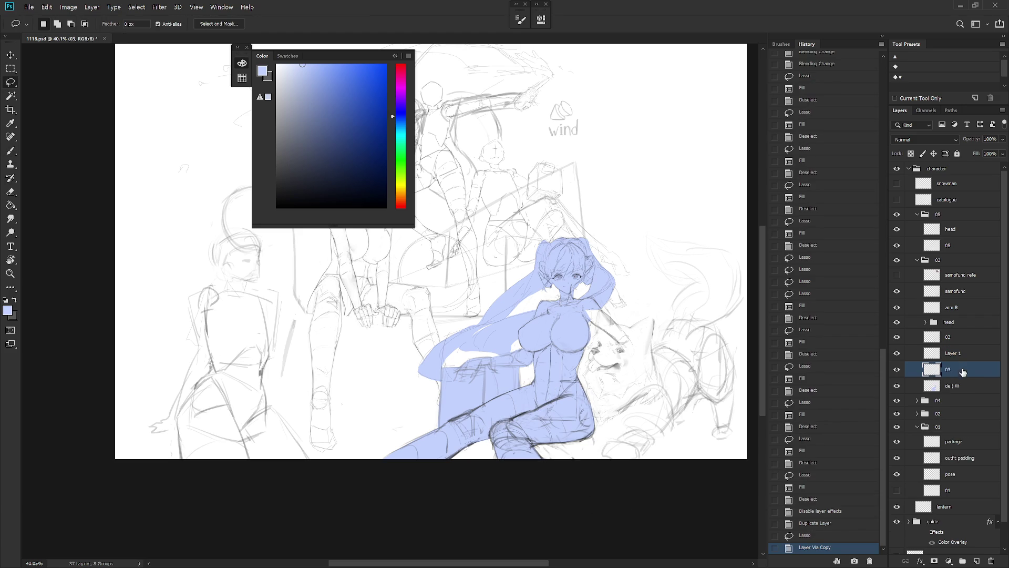
key(Delete)
- Toggle Layer 1 to compare, leave it hidden, and select the 03 layer
click(897, 354)
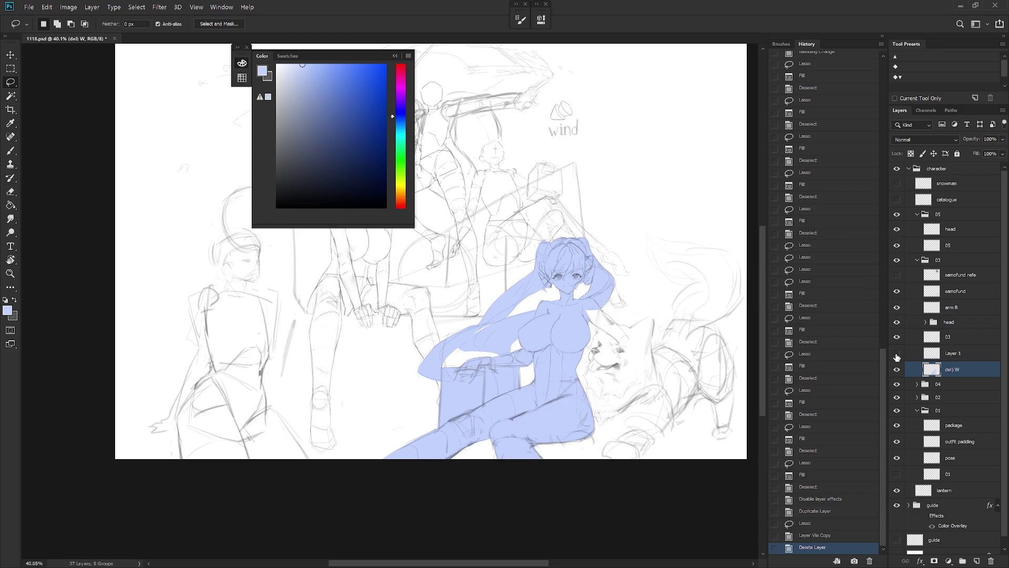
click(897, 354)
click(897, 354)
click(897, 353)
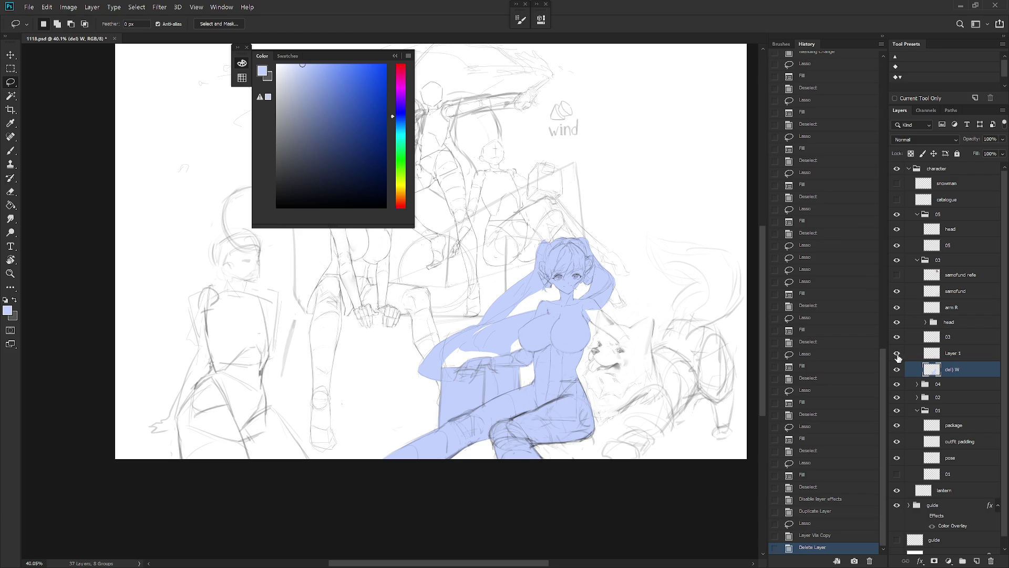
click(897, 354)
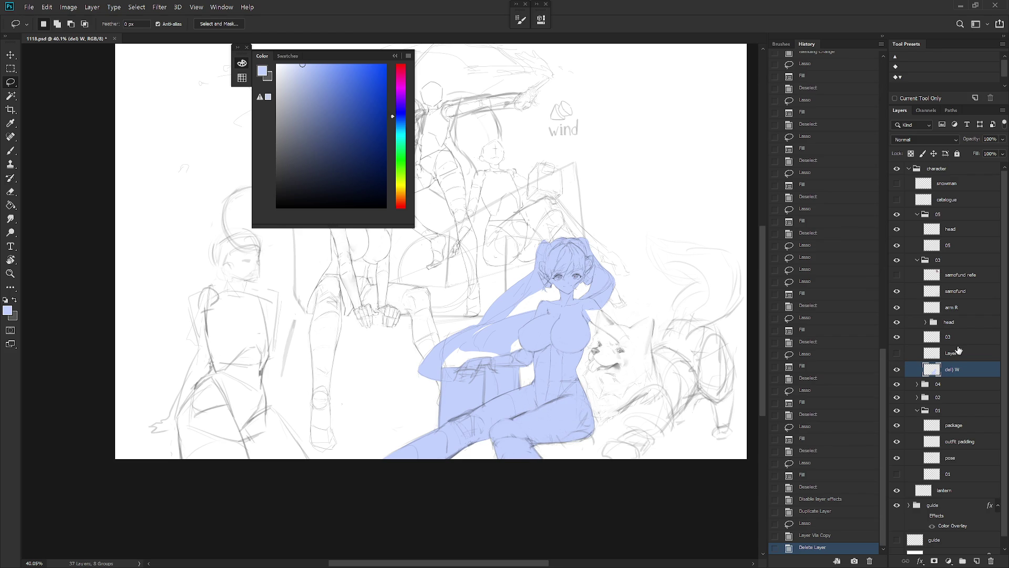
click(947, 343)
- Collapse the History and Color panels and pan and zoom so the whole sketch shows
key(b)
click(883, 35)
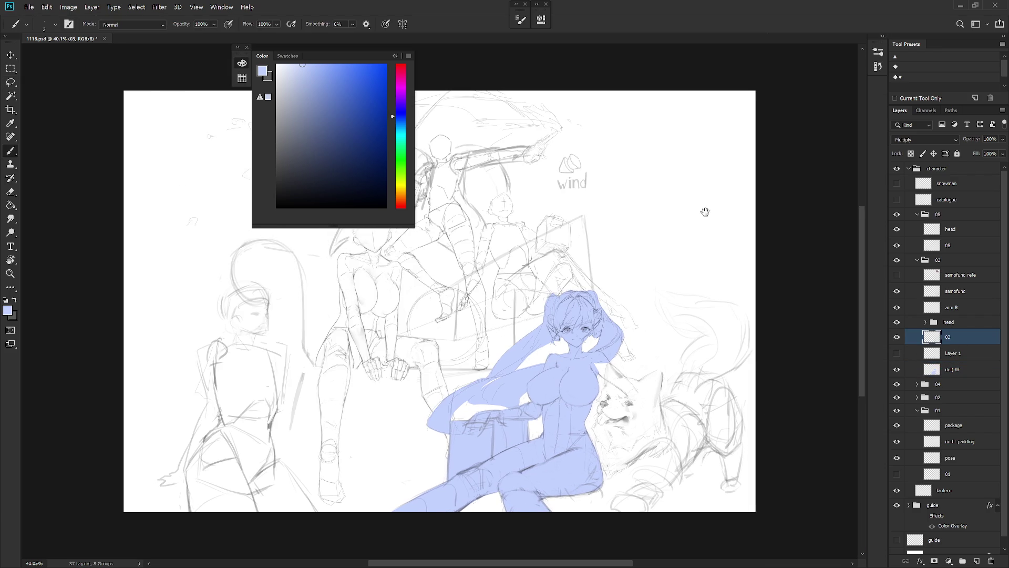
drag(587, 381, 663, 348)
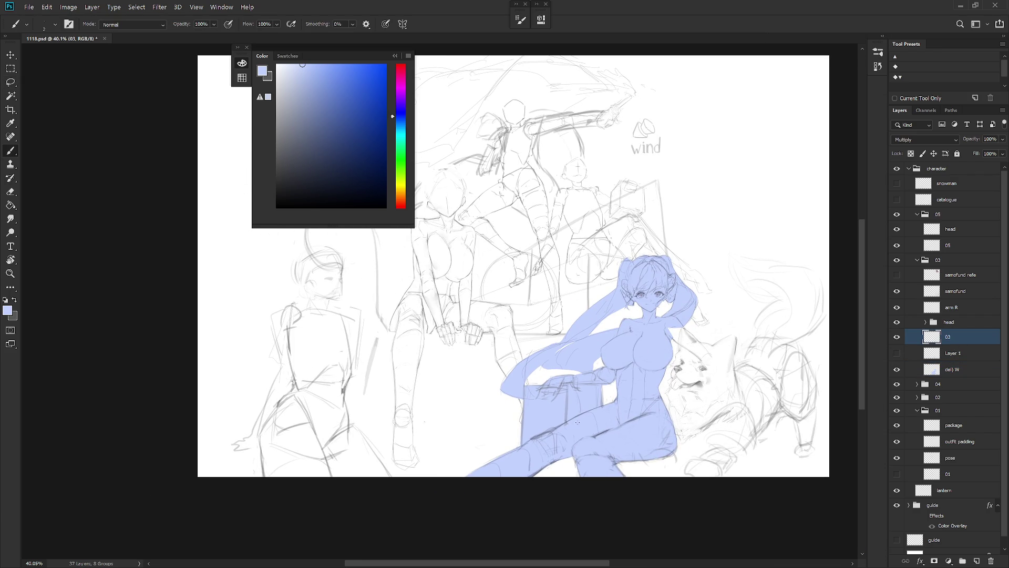
mouse_move(668, 462)
mouse_down()
mouse_move(660, 415)
mouse_move(666, 431)
mouse_move(655, 447)
mouse_up()
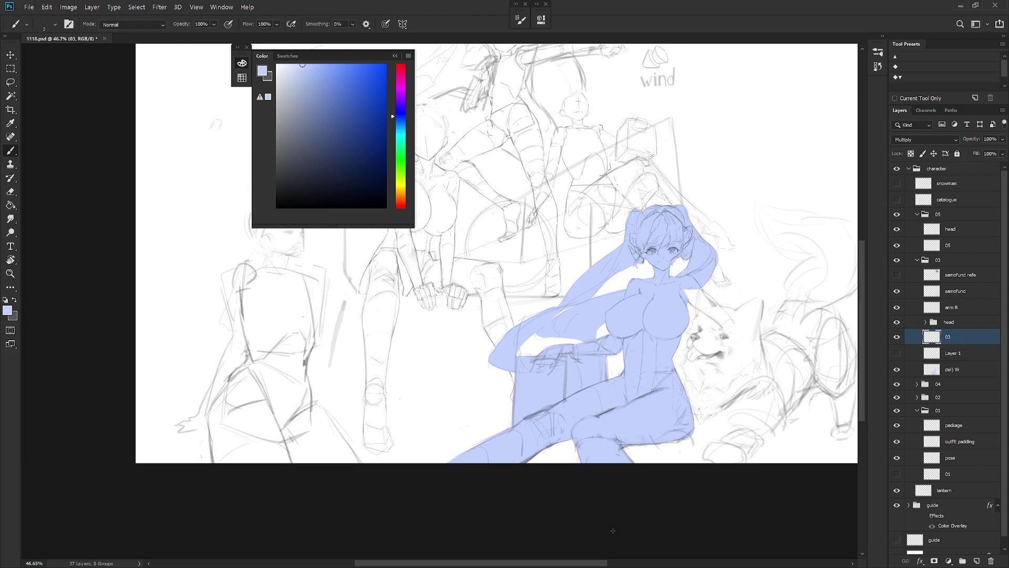
click(395, 56)
drag(525, 263, 593, 389)
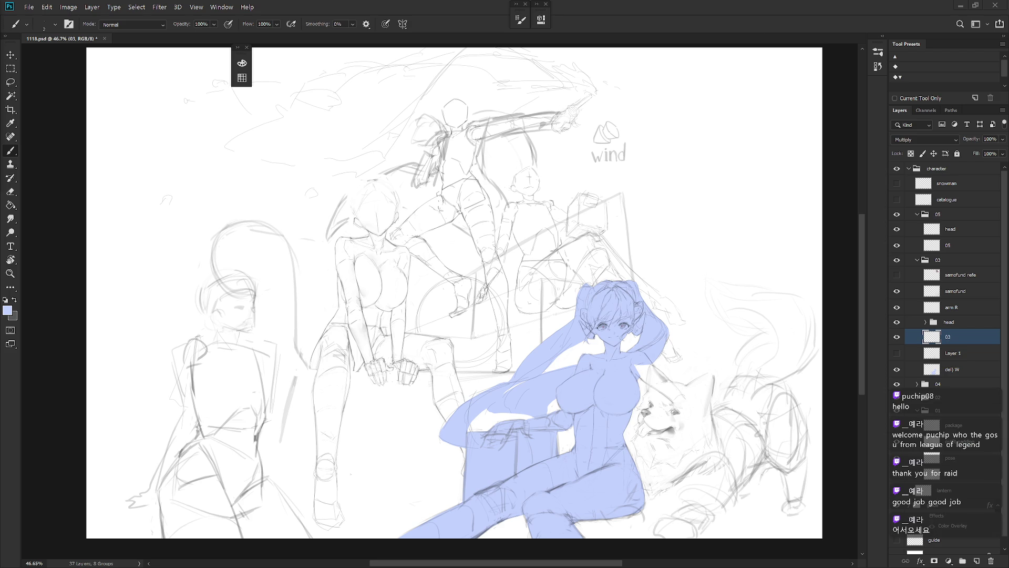
- Lighten the (del) W silhouette with Hue/Saturation: Saturation +84, Lightness +73
drag(694, 403, 682, 383)
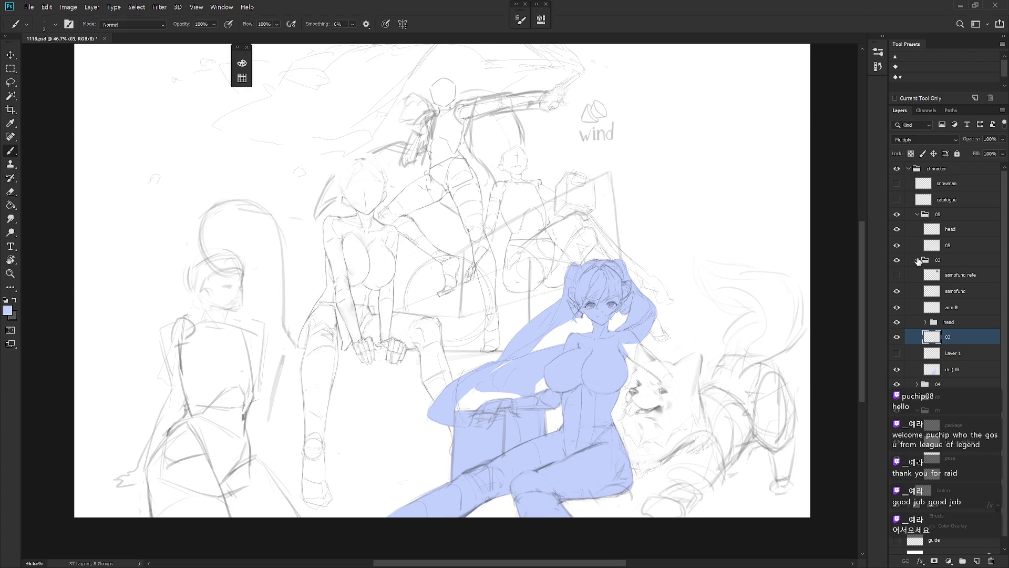
click(928, 261)
click(962, 371)
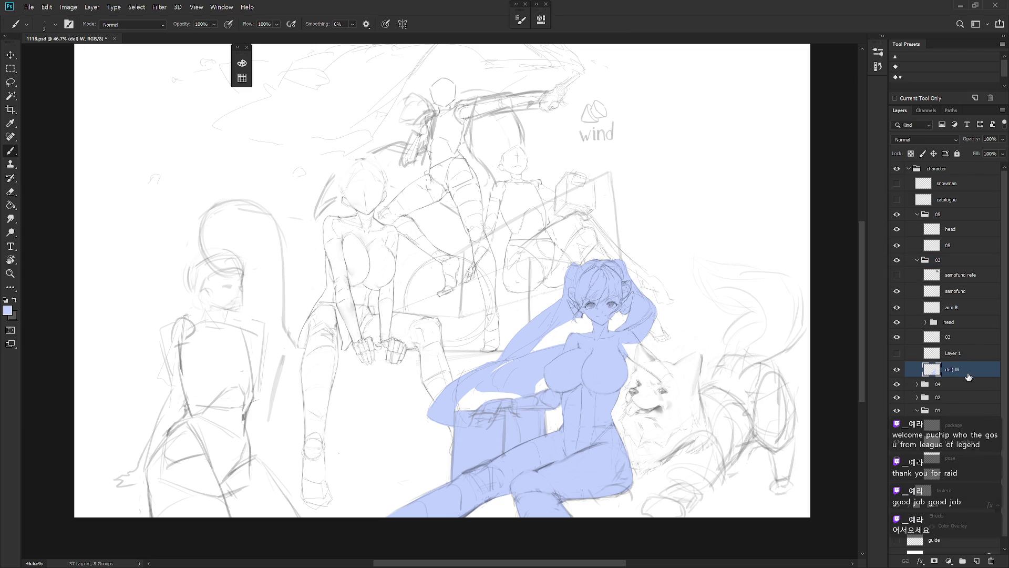
key(ctrl+u)
mouse_move(755, 318)
mouse_down()
mouse_move(771, 318)
mouse_move(769, 291)
mouse_move(779, 318)
mouse_up()
click(784, 291)
key(Return)
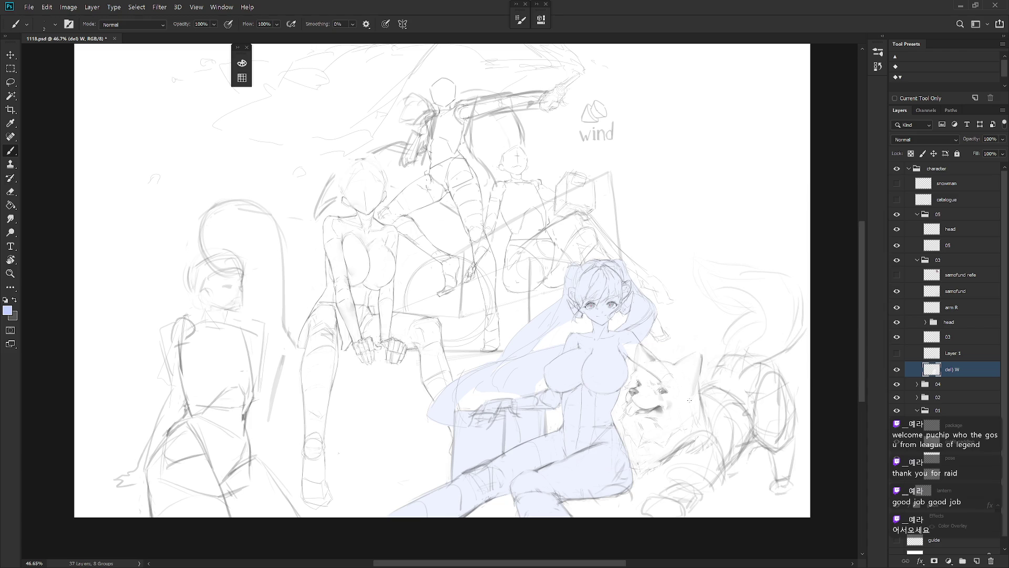
- Scroll the Layers panel and select the character group to fold it away
scroll(695, 428, down, 3)
scroll(638, 486, up, 3)
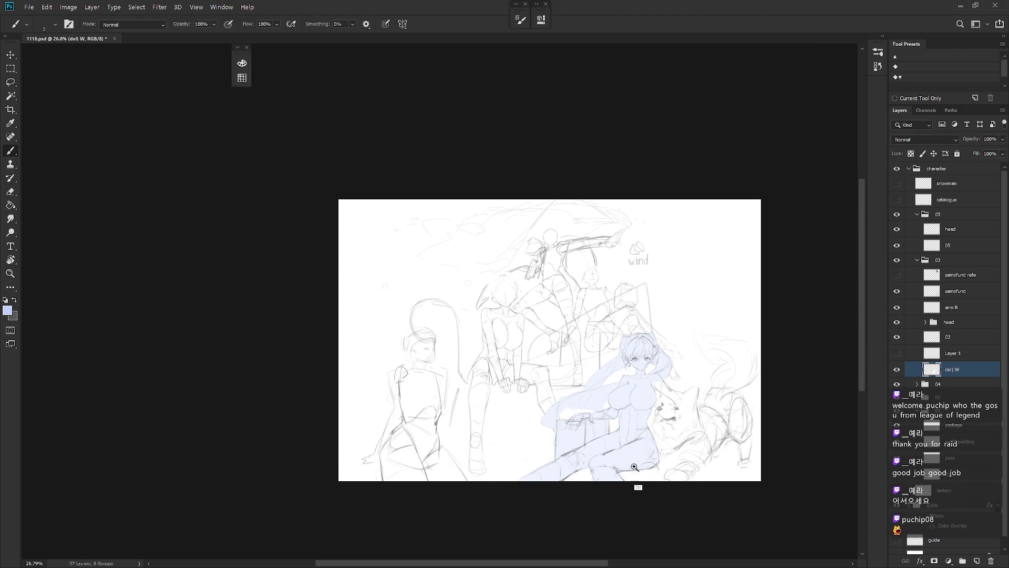
scroll(693, 322, up, 5)
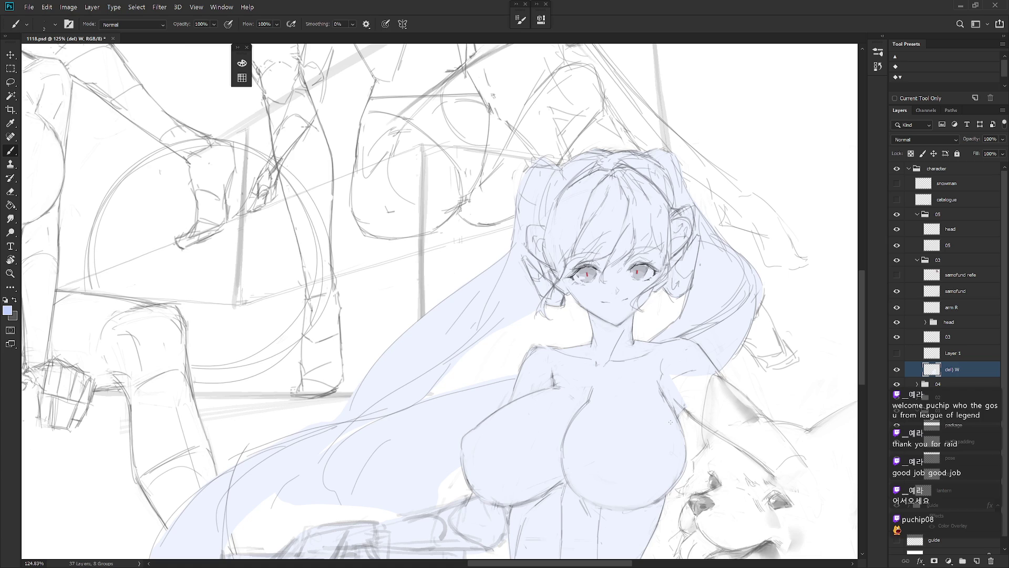
scroll(671, 372, down, 2)
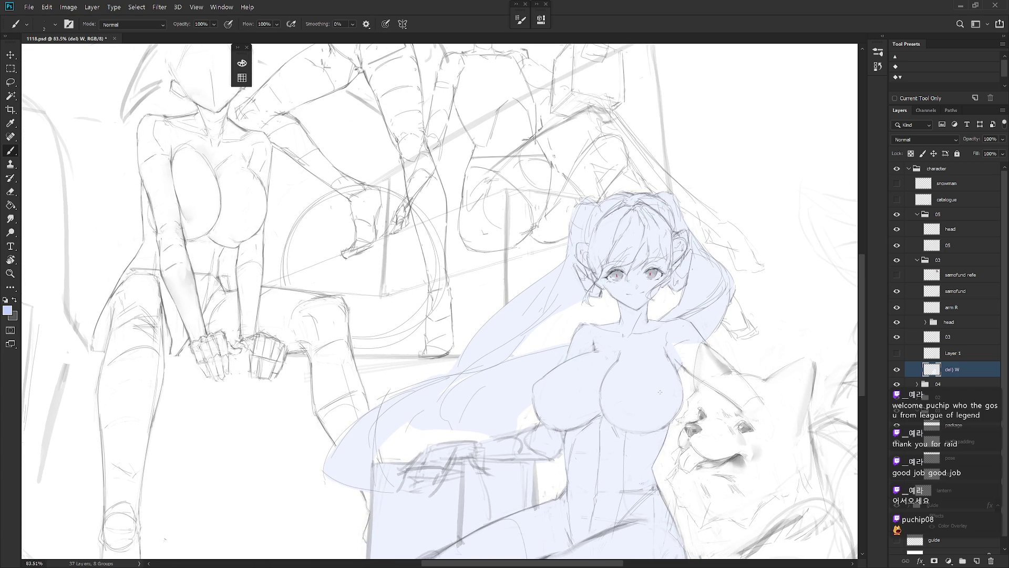
click(922, 168)
- Collapse the character group and add a new Layer 2
click(909, 169)
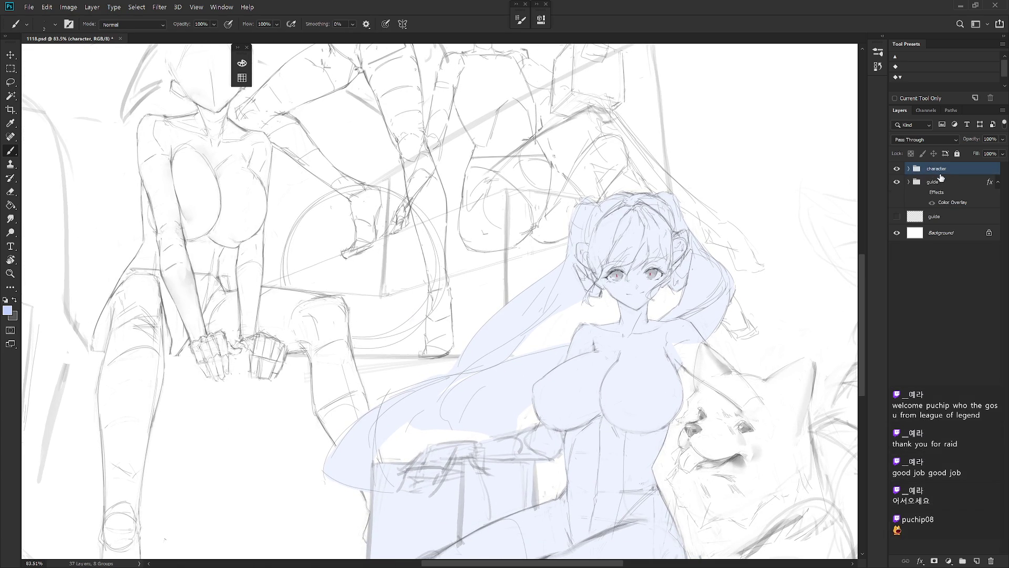
key(ctrl+shift+n)
key(Return)
drag(725, 264, 700, 294)
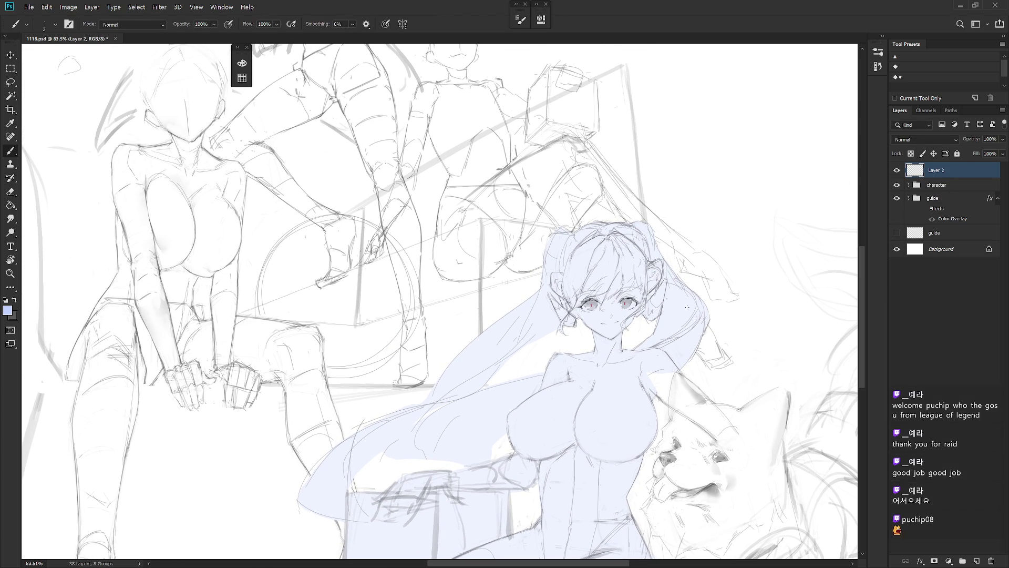
- Set the colour to black and pick the Draw 02 brush at size 80
click(242, 63)
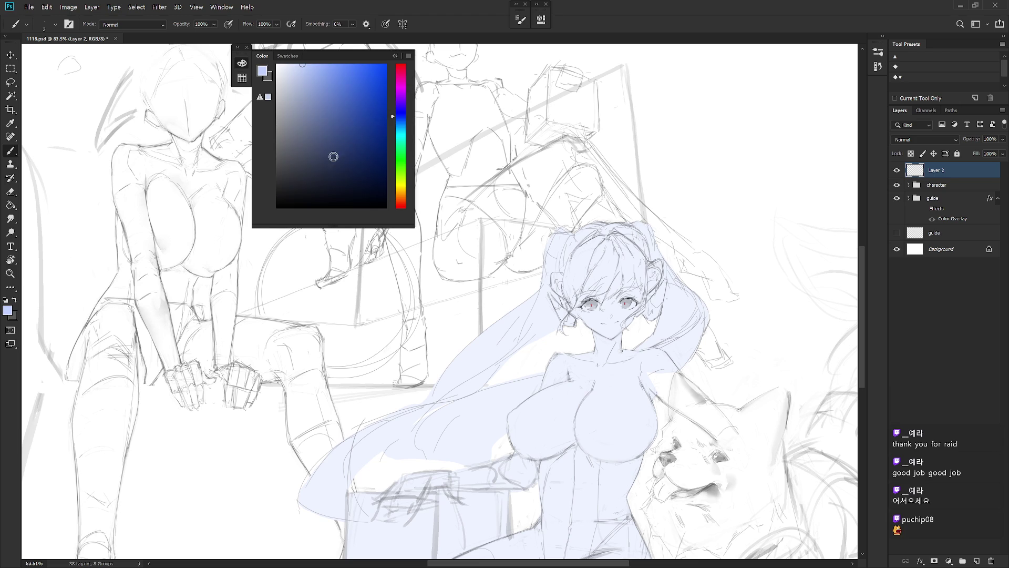
click(263, 213)
right_click(643, 221)
scroll(722, 438, up, 10)
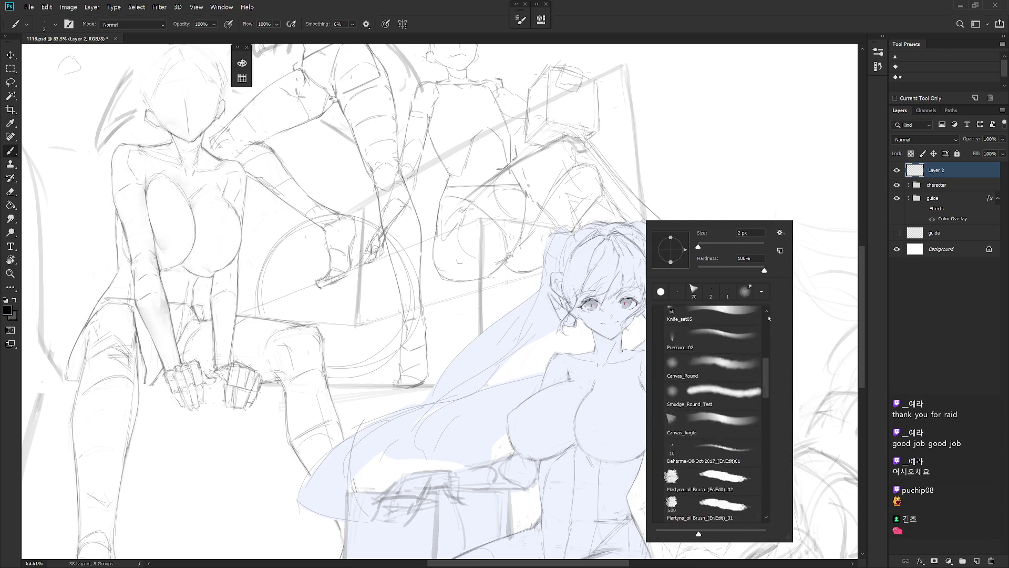
click(722, 438)
key(Return)
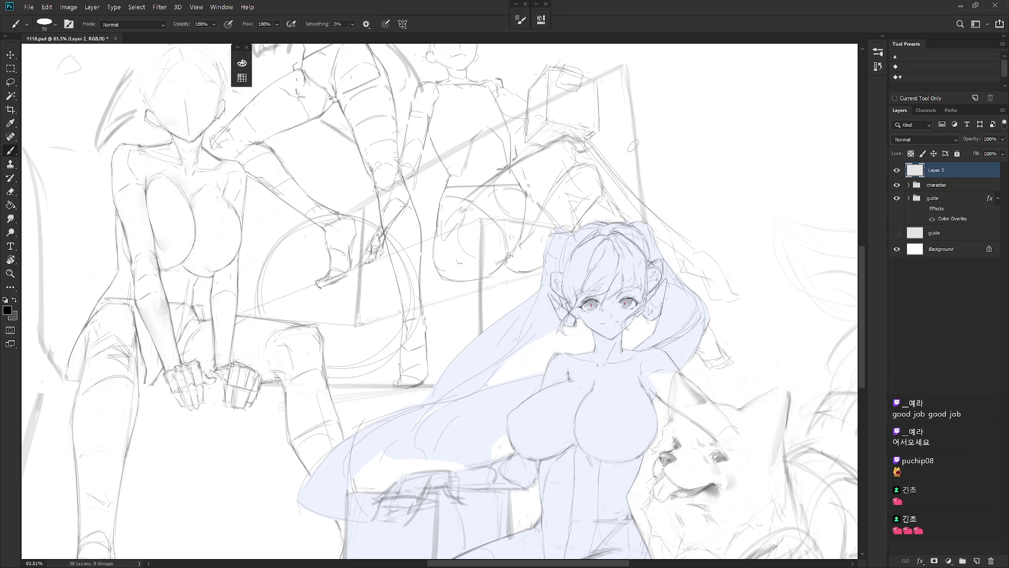
key(bracketright)
- Hand-letter "BRB." and start "Boi" beneath it
mouse_move(629, 178)
mouse_down()
mouse_move(633, 147)
mouse_move(649, 158)
mouse_move(629, 179)
mouse_up()
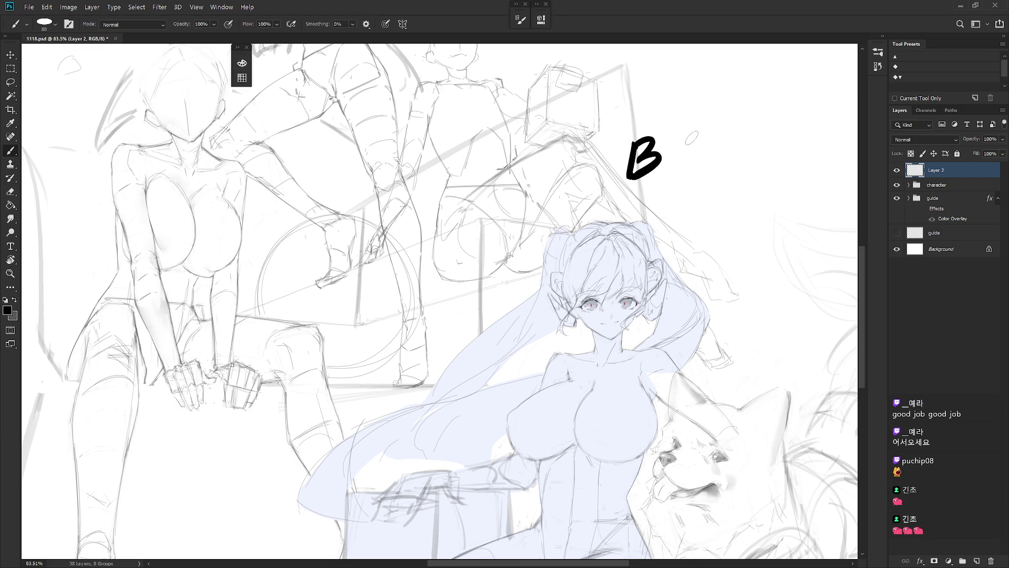
mouse_move(675, 135)
mouse_down()
mouse_move(696, 137)
mouse_move(707, 167)
mouse_move(671, 173)
mouse_up()
drag(713, 127, 712, 167)
drag(713, 125, 713, 165)
click(758, 155)
mouse_move(657, 200)
mouse_down()
mouse_move(658, 227)
mouse_move(721, 209)
mouse_up()
click(702, 195)
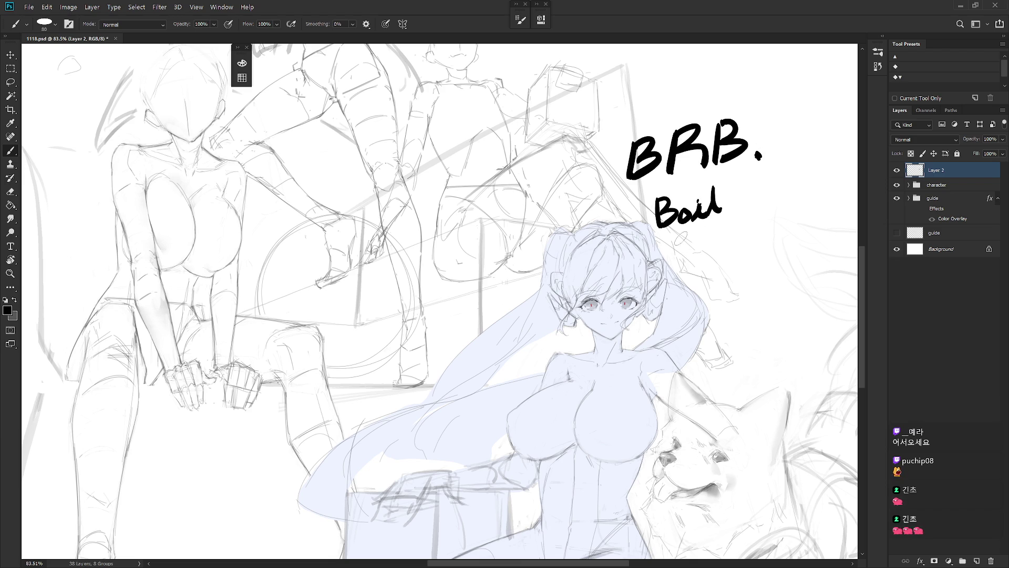
- Finish the note with "Boiling Water..." below "BRB."
mouse_move(680, 233)
mouse_down()
mouse_move(688, 252)
mouse_move(698, 237)
mouse_move(705, 257)
mouse_move(725, 256)
mouse_up()
mouse_move(716, 245)
mouse_down()
mouse_move(735, 241)
mouse_move(746, 251)
mouse_up()
mouse_move(750, 232)
mouse_down()
mouse_move(748, 243)
mouse_move(763, 236)
mouse_up()
click(770, 241)
click(780, 242)
click(788, 241)
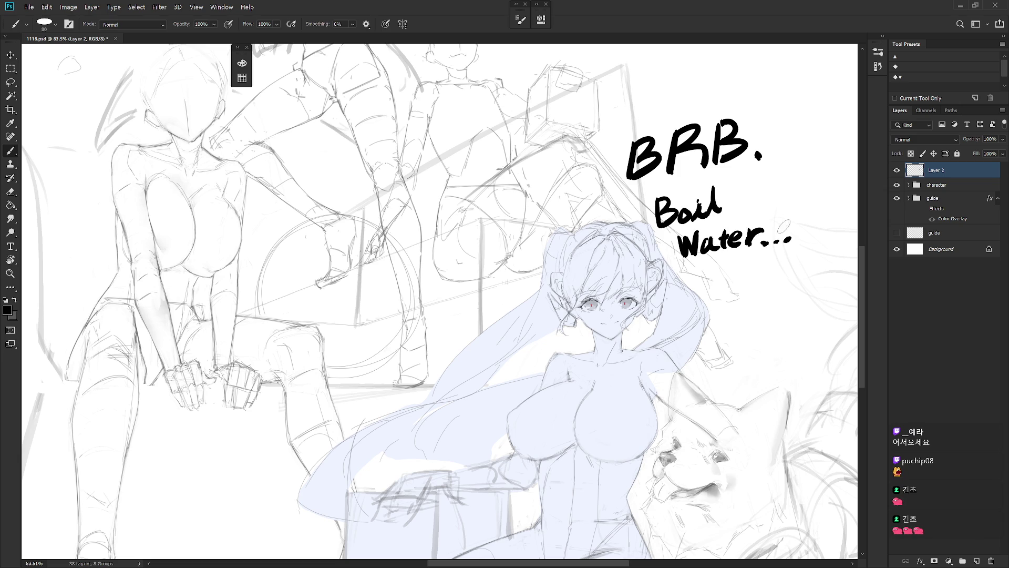
mouse_move(724, 197)
mouse_down()
mouse_move(724, 209)
mouse_move(739, 194)
mouse_move(743, 209)
mouse_move(761, 192)
mouse_move(749, 213)
mouse_up()
click(726, 189)
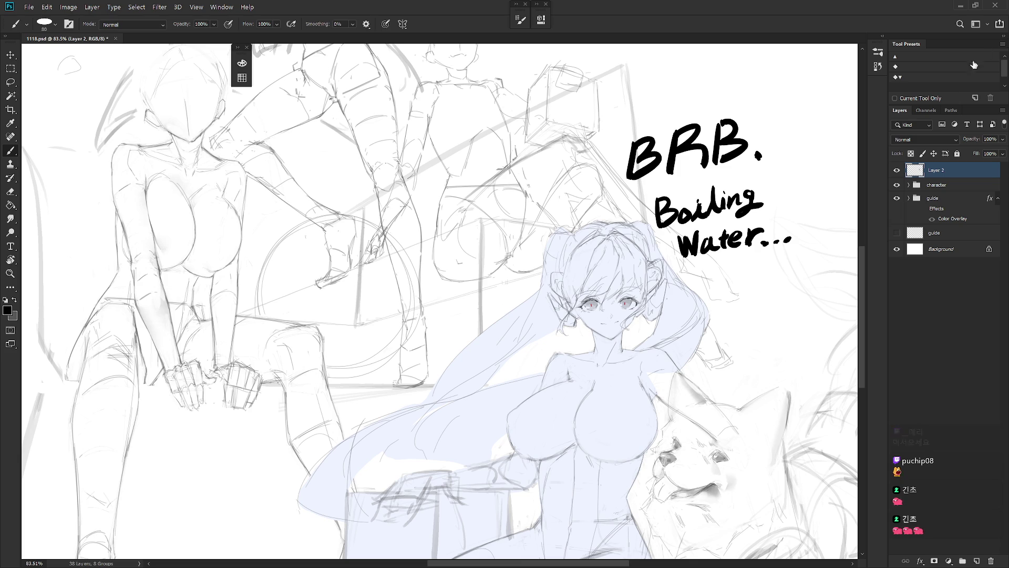
- Switch to full-screen mode, drag the BRB note to the lower left, then delete it
key(f)
key(f)
drag(675, 442, 753, 434)
scroll(753, 434, down, 4)
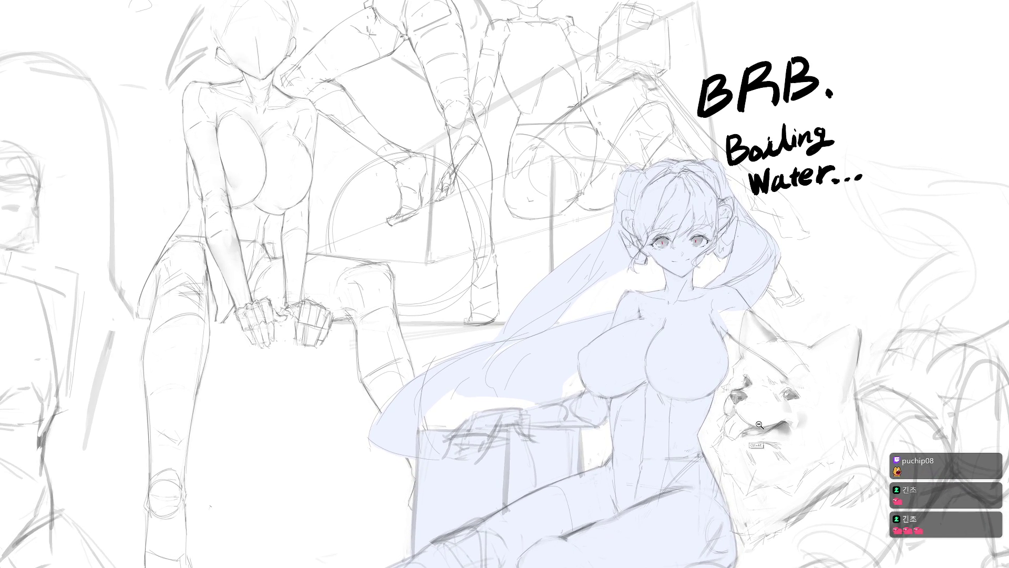
drag(794, 191, 381, 464)
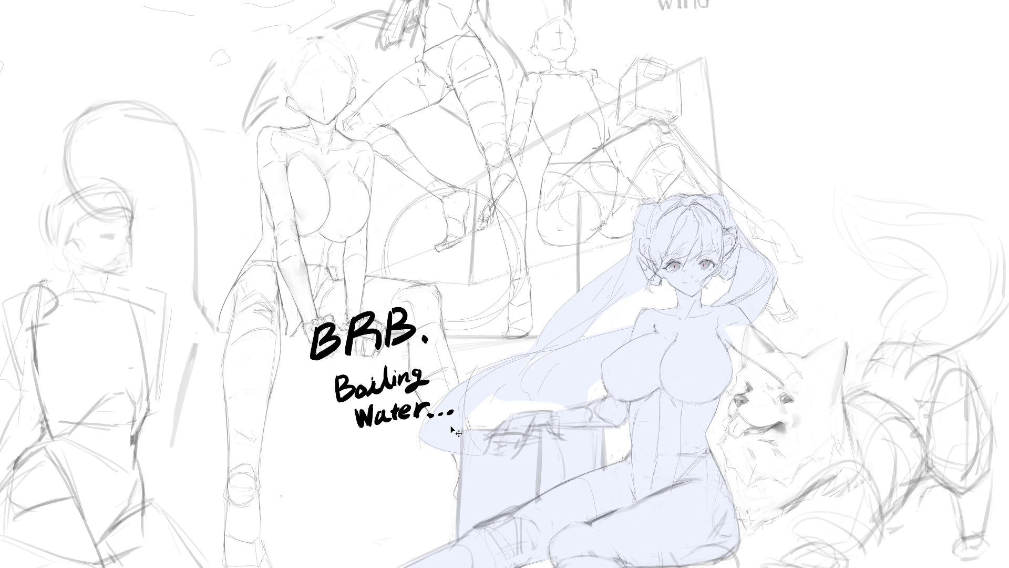
key(Delete)
key(f)
scroll(598, 315, down, 5)
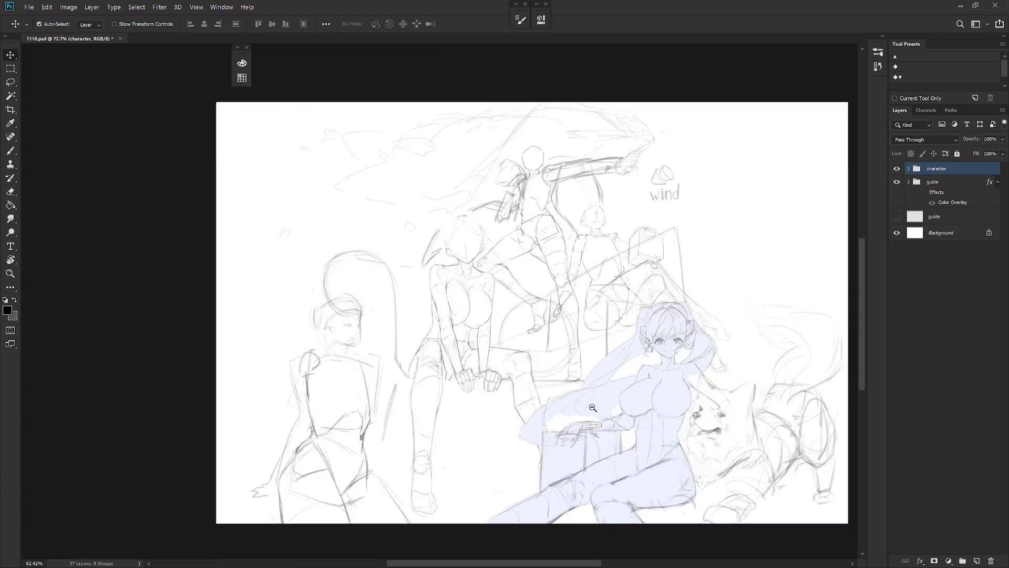
drag(599, 315, 594, 403)
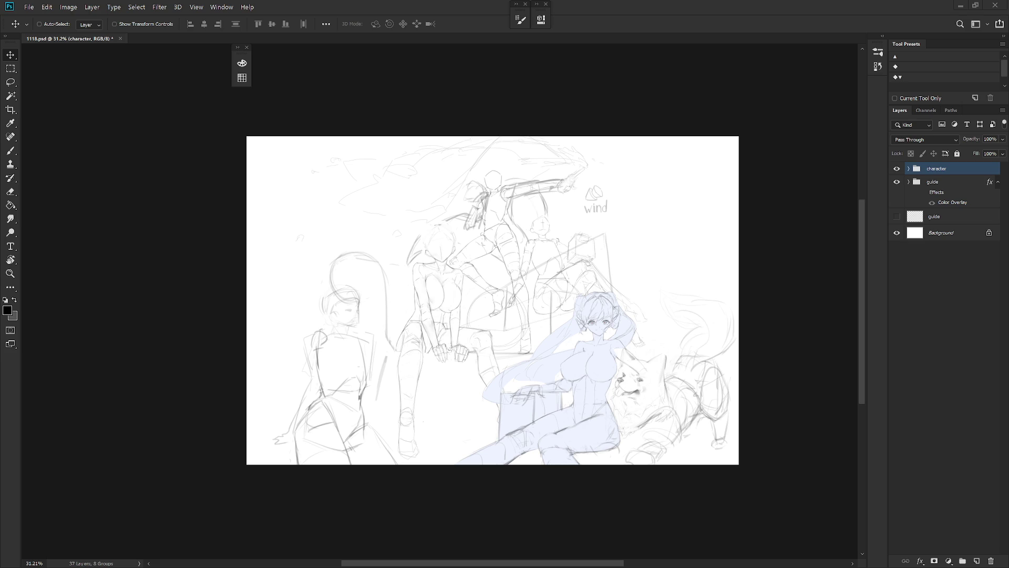
scroll(611, 330, up, 5)
key(b)
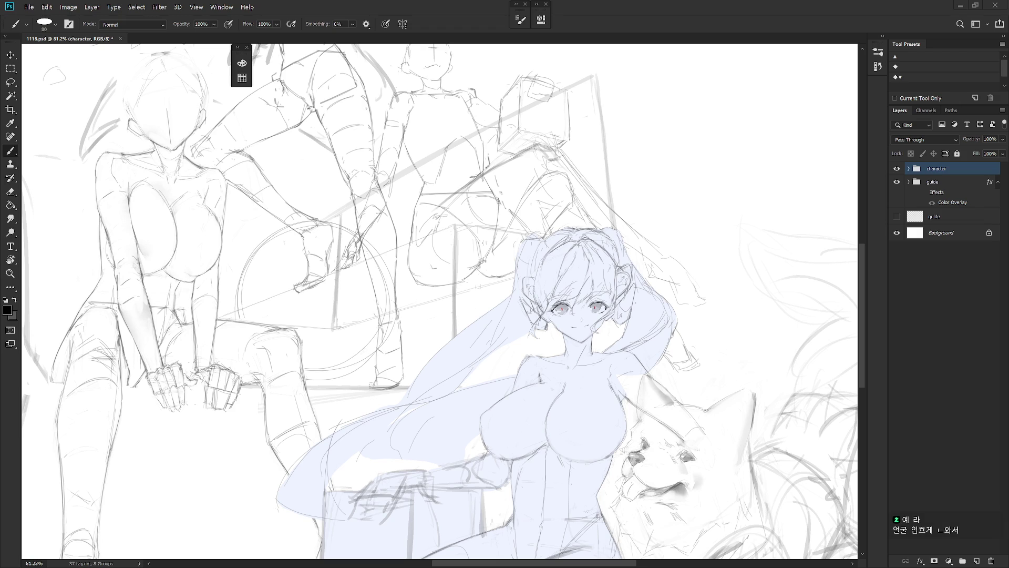
scroll(677, 368, down, 5)
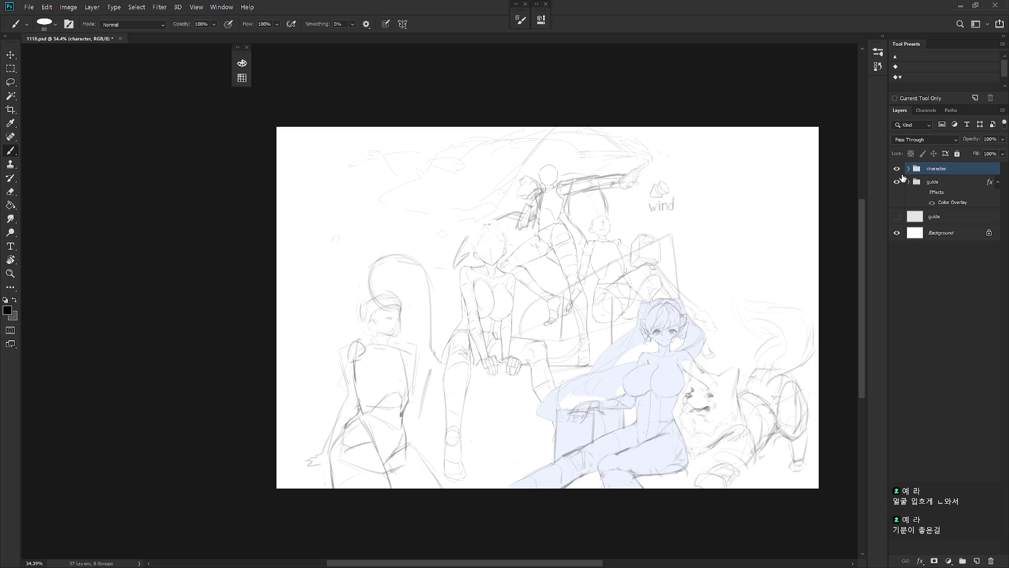
- Expand the guide group to list its layers and undo the last sketch change
click(997, 183)
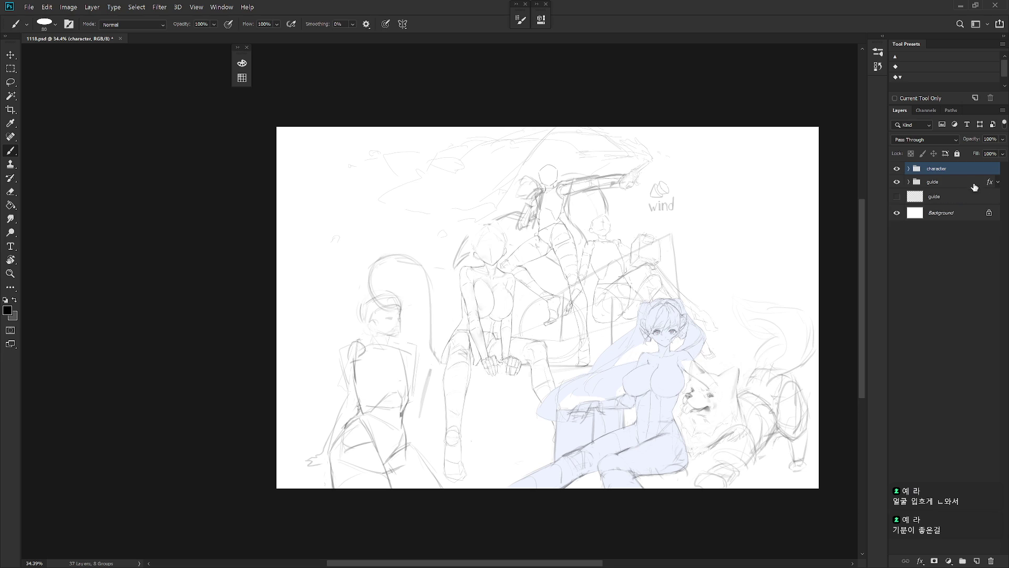
click(997, 182)
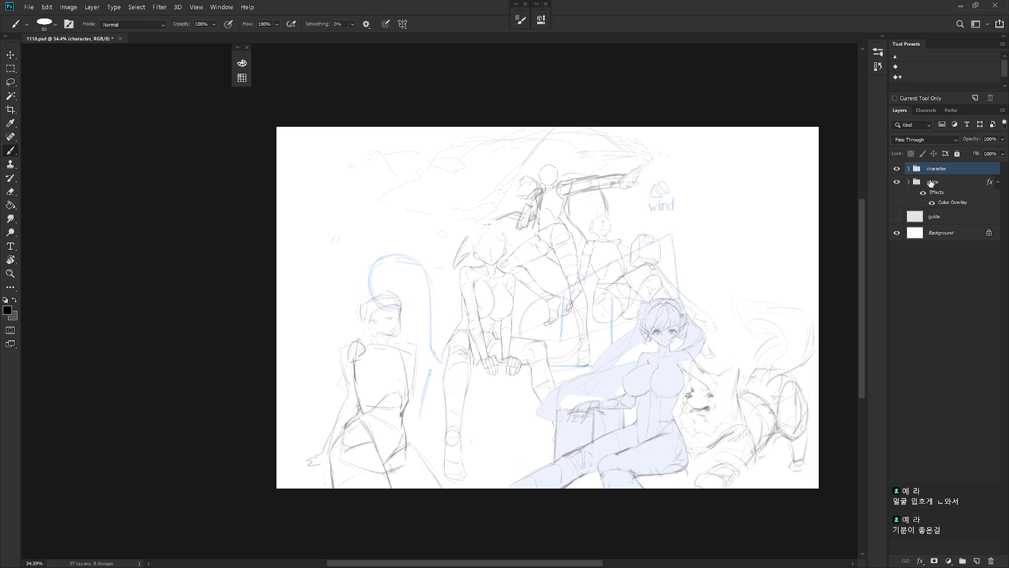
click(909, 181)
click(998, 183)
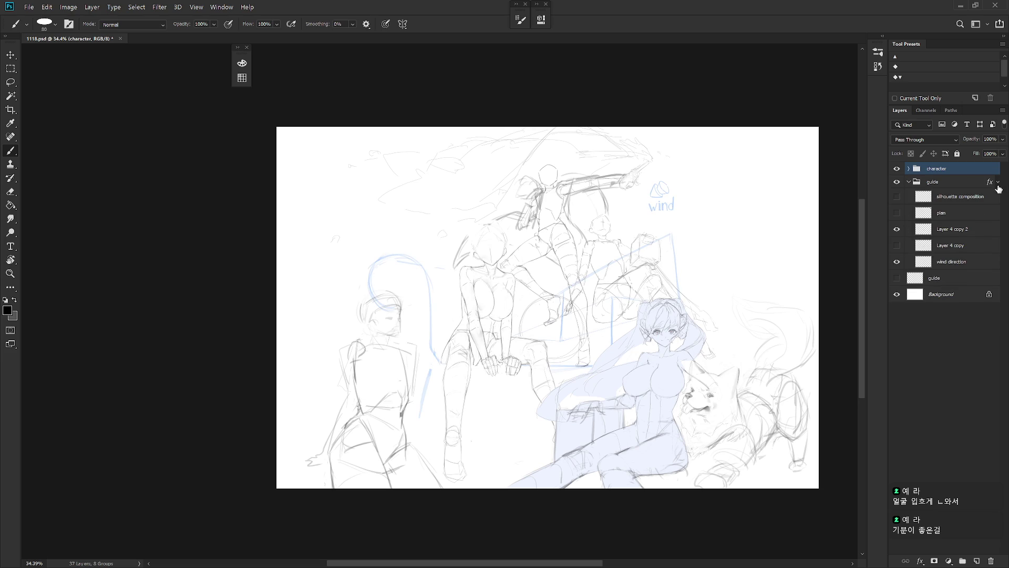
key(ctrl+z)
- Turn on the plan layer to show its blue 6:4 marks
click(897, 212)
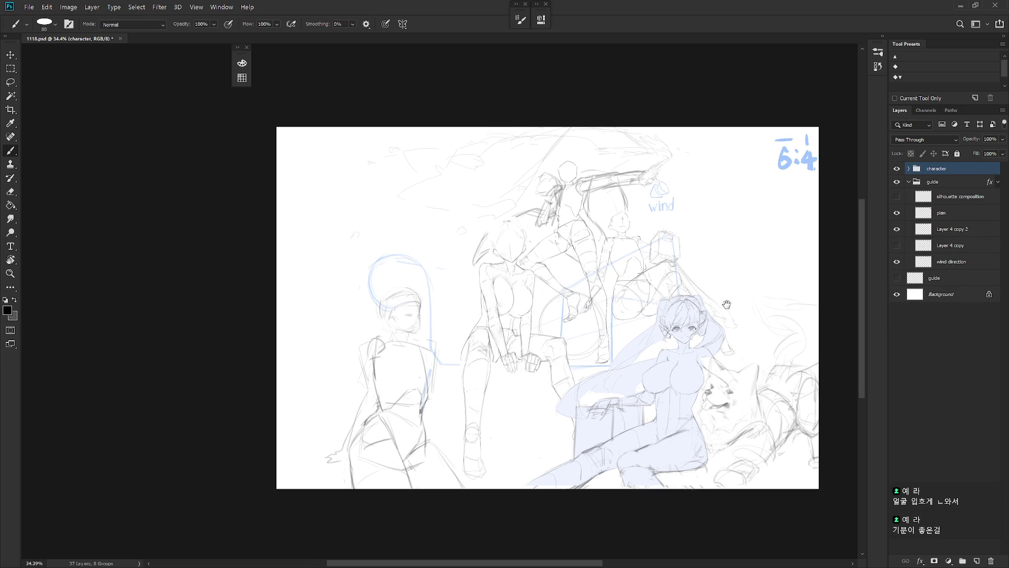
scroll(728, 376, up, 1)
scroll(728, 377, right, 1)
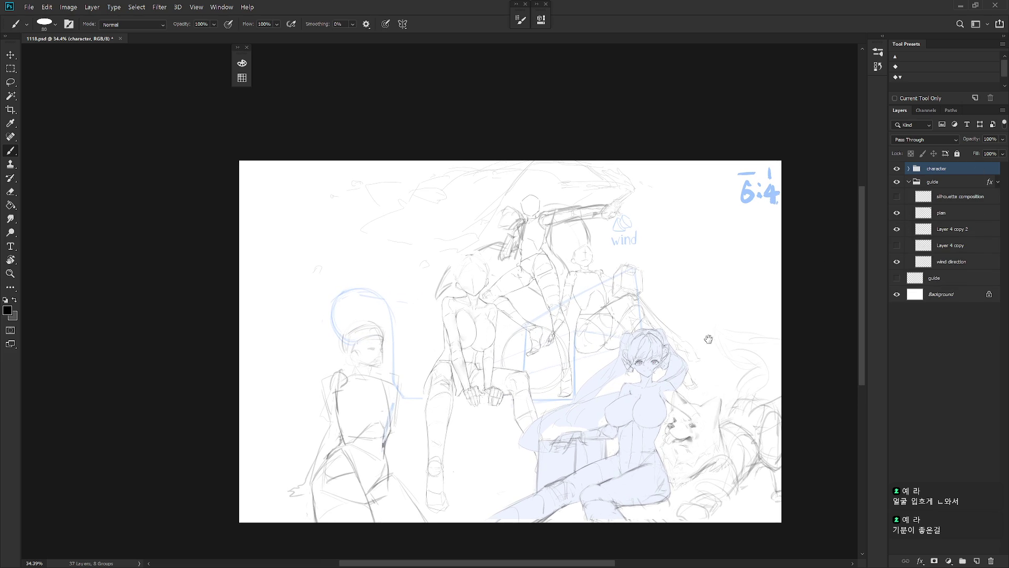
scroll(736, 321, up, 1)
scroll(736, 321, right, 1)
click(897, 208)
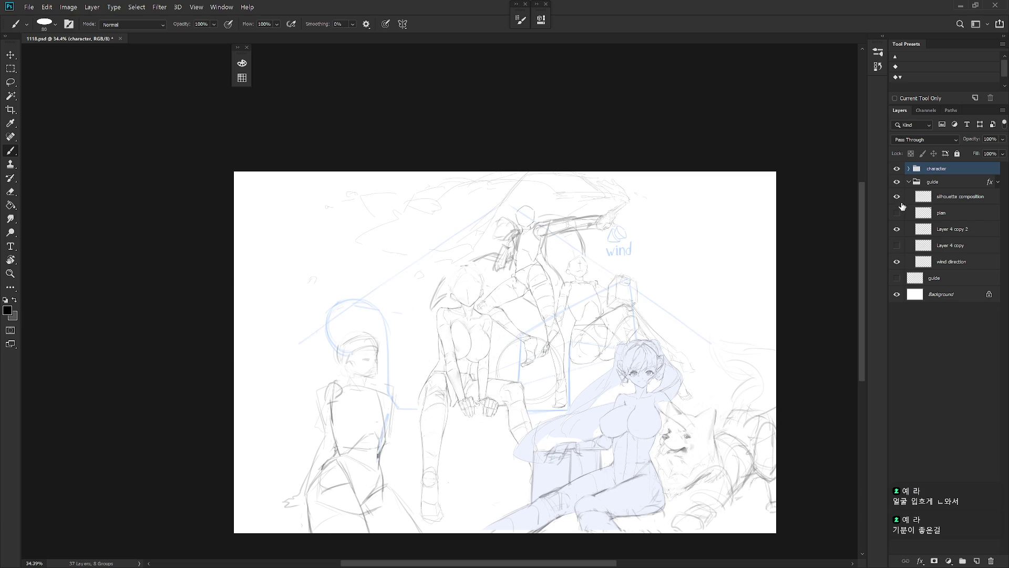
click(896, 212)
- Select the plan layer, zoom in, and sample the blue of the 6:4 note
click(951, 208)
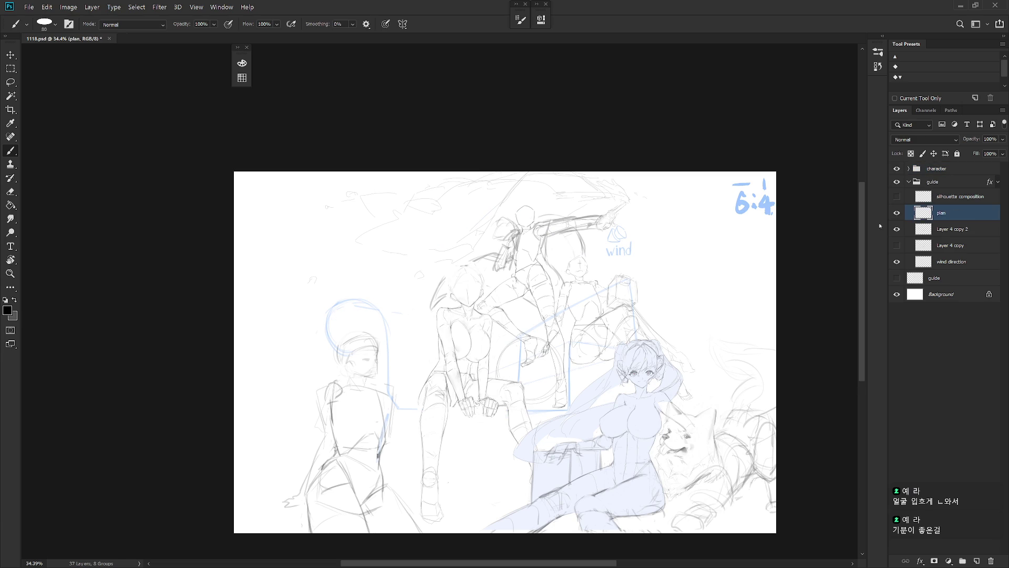
scroll(655, 255, up, 1)
scroll(654, 256, right, 2)
scroll(659, 255, up, 2)
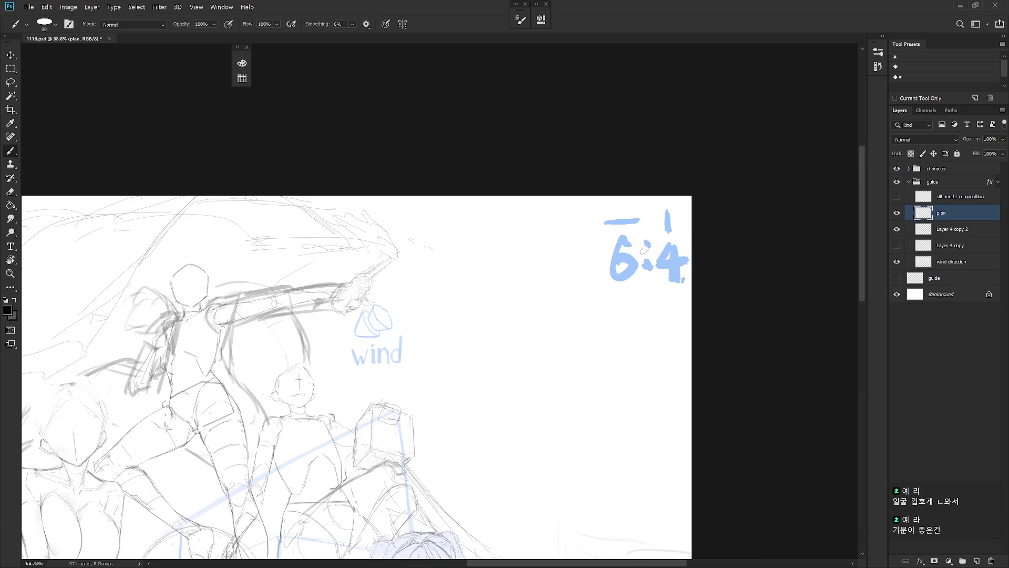
alt+click(637, 257)
- Lasso the 6:4 digits at the top-right, delete them, and deselect
key(l)
mouse_move(677, 303)
mouse_down()
mouse_move(694, 264)
mouse_move(644, 235)
mouse_move(667, 319)
mouse_up()
key(Delete)
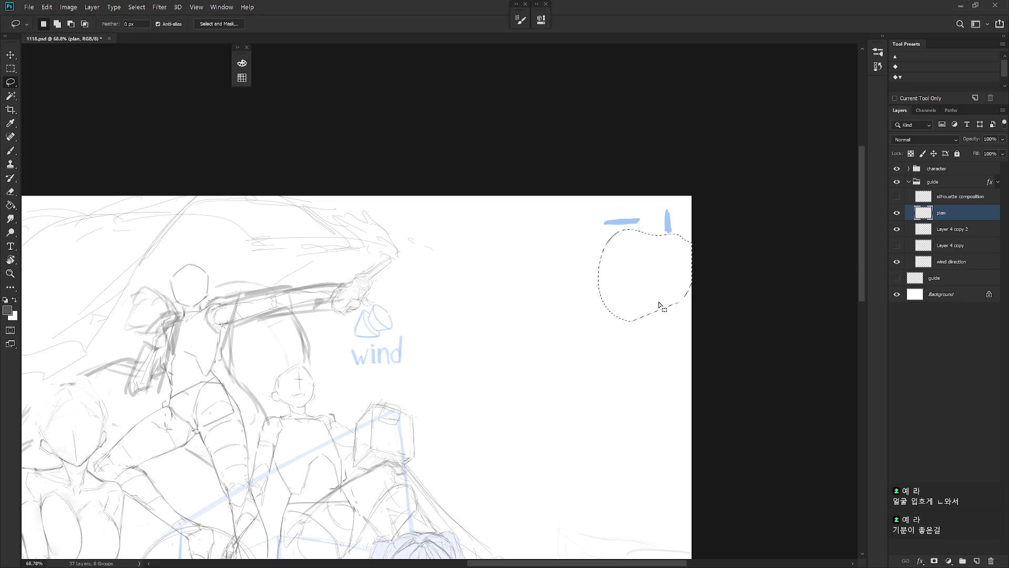
key(ctrl+d)
- Brush a blue 3:2 under the ratio bar
key(b)
mouse_move(616, 237)
mouse_down()
mouse_move(634, 243)
mouse_move(614, 260)
mouse_move(633, 243)
mouse_move(682, 256)
mouse_up()
key(ctrl+z)
click(650, 239)
click(649, 254)
- Erase the excess of the bar above 3:2, then zoom out to the whole illustration
key(e)
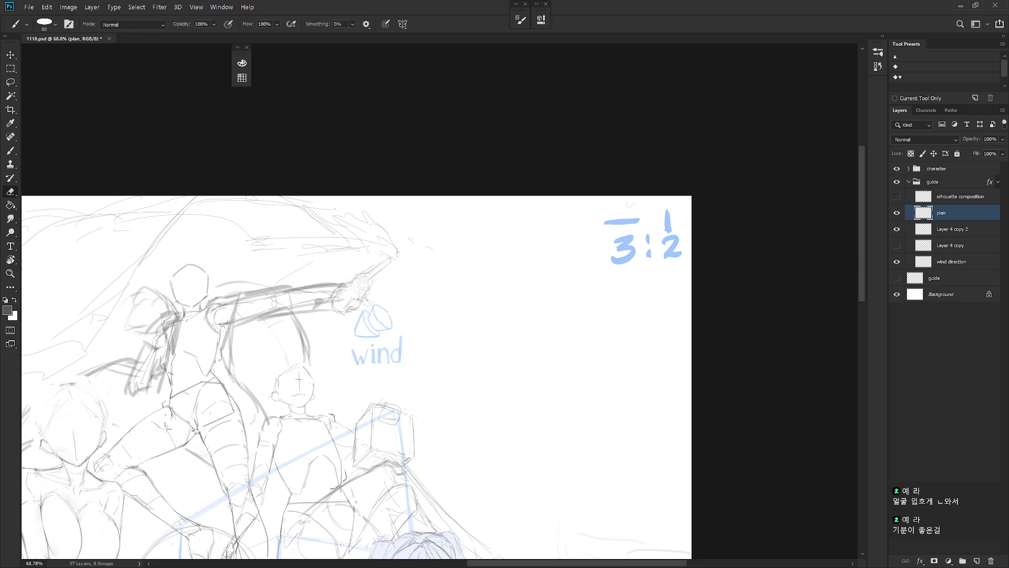
mouse_move(608, 225)
mouse_down()
mouse_move(644, 222)
mouse_move(604, 226)
mouse_up()
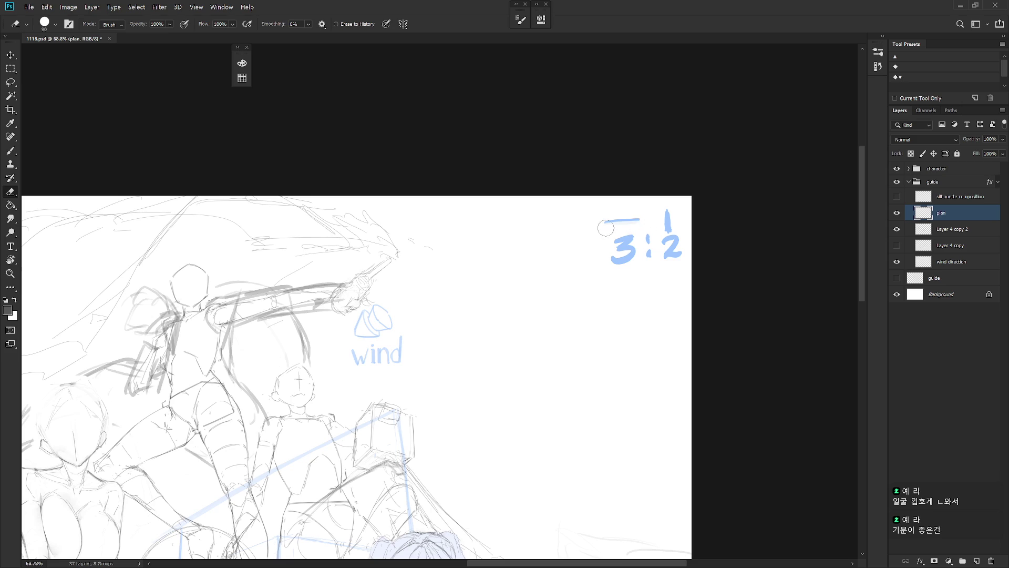
drag(668, 209, 668, 228)
key(b)
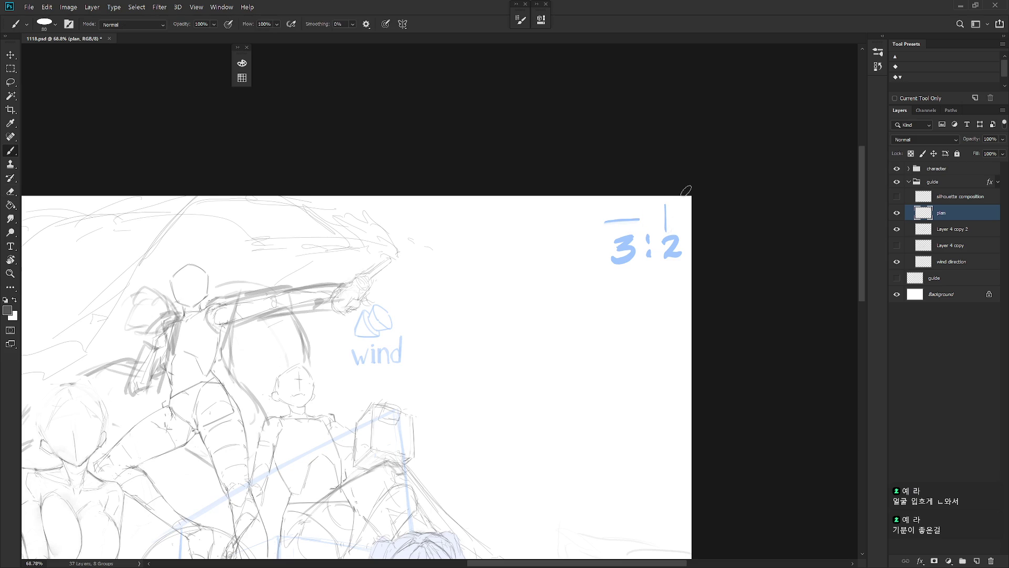
scroll(623, 379, down, 5)
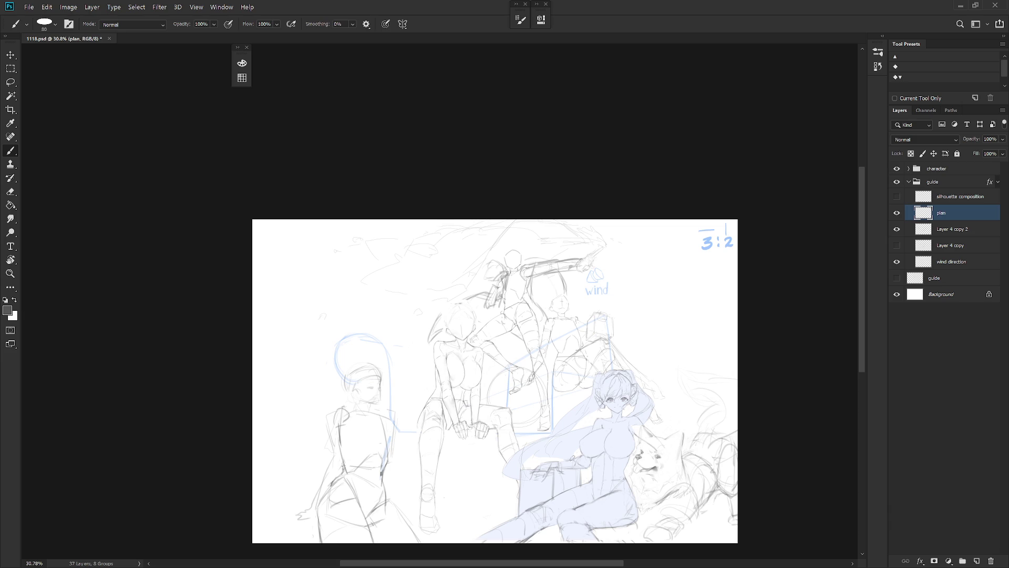
drag(573, 457, 540, 438)
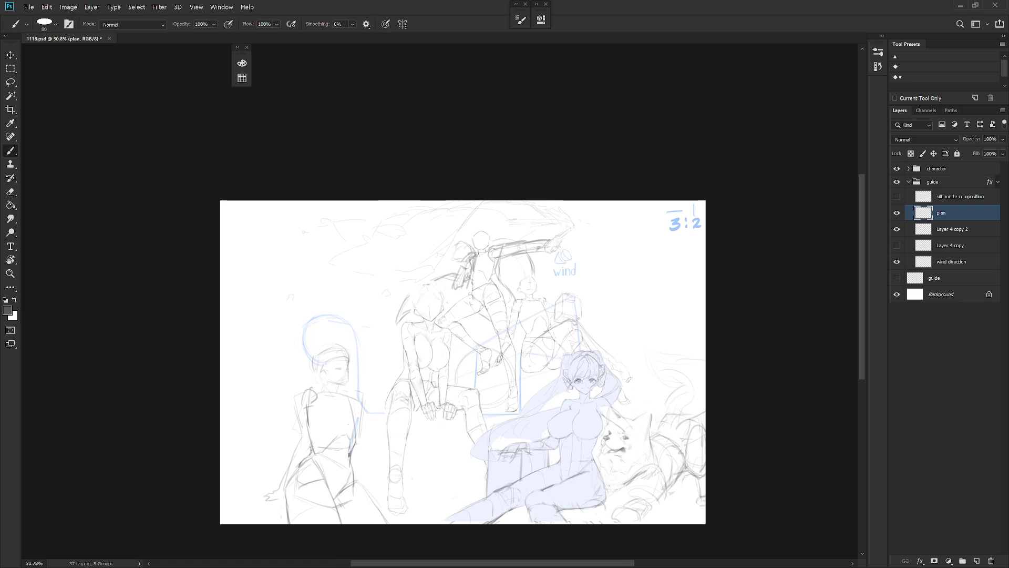
click(68, 7)
click(109, 95)
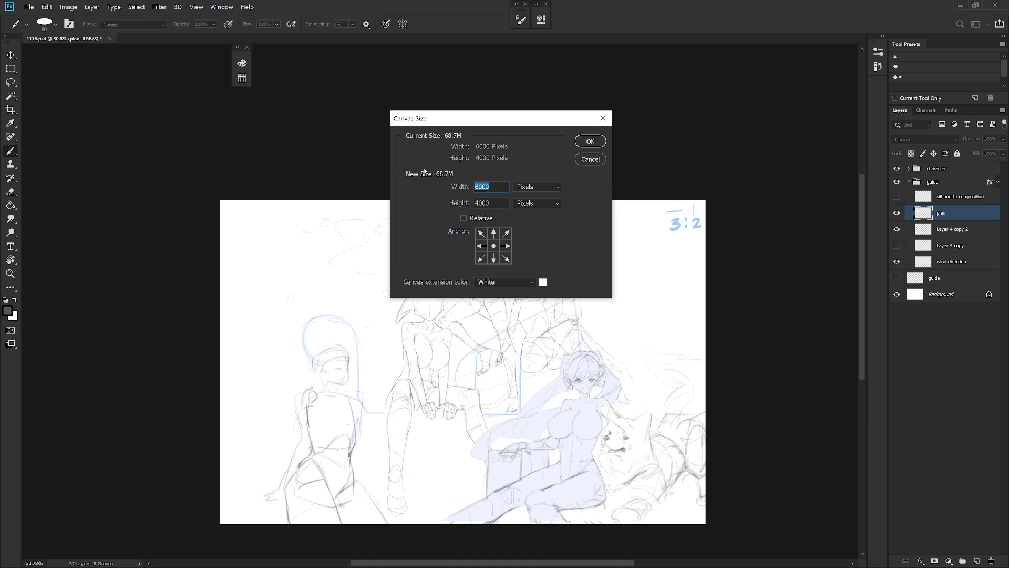
text(7900)
key(Return)
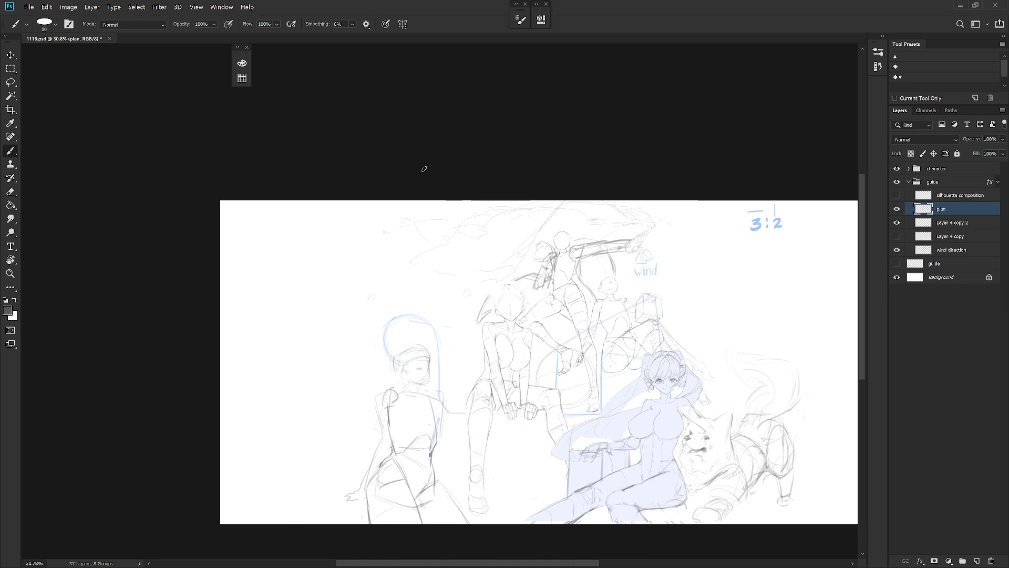
scroll(578, 342, right, 5)
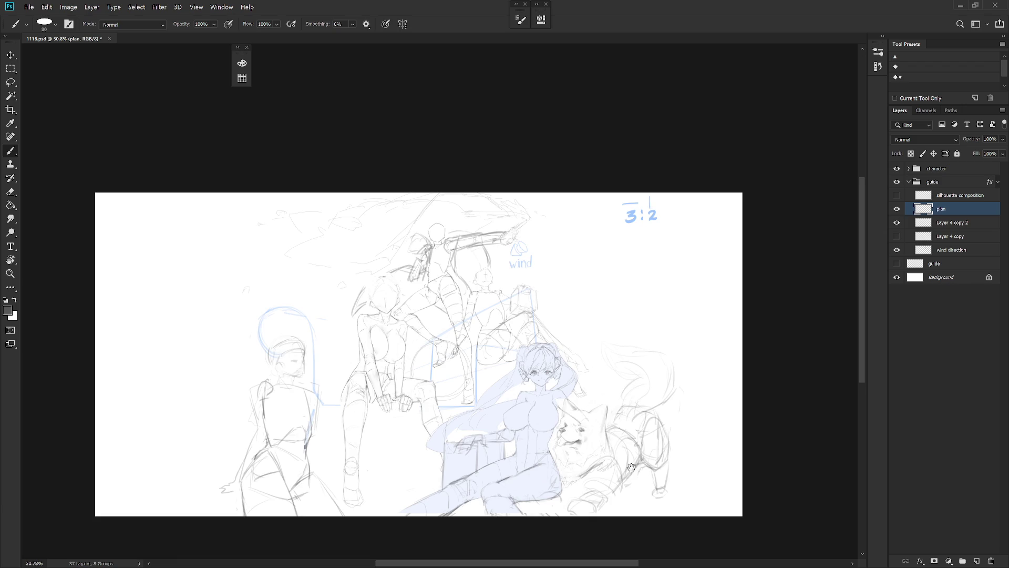
scroll(631, 468, left, 3)
key(ctrl+z)
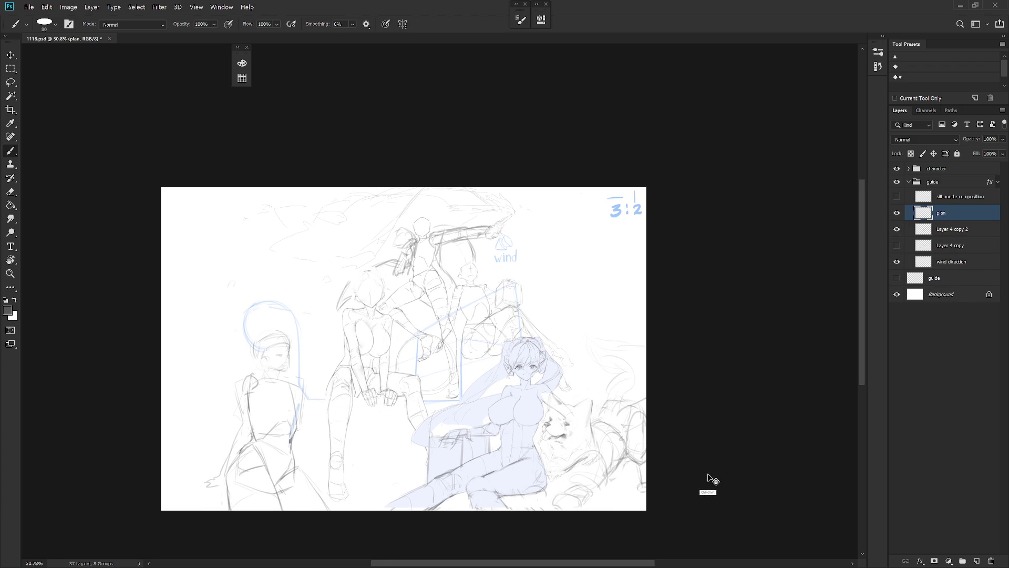
key(ctrl+shift+z)
key(ctrl+z)
key(ctrl+shift+z)
key(ctrl+z)
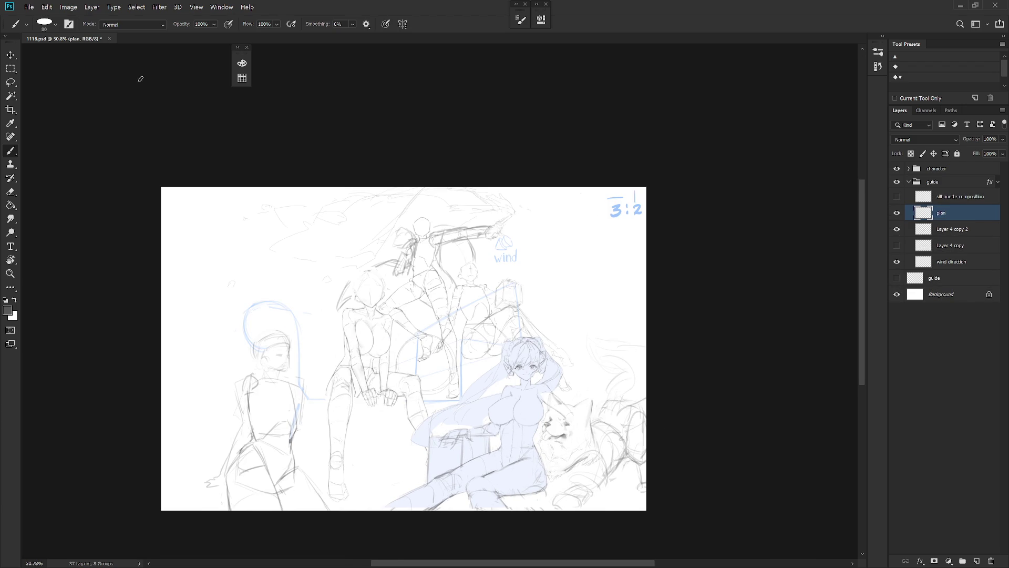